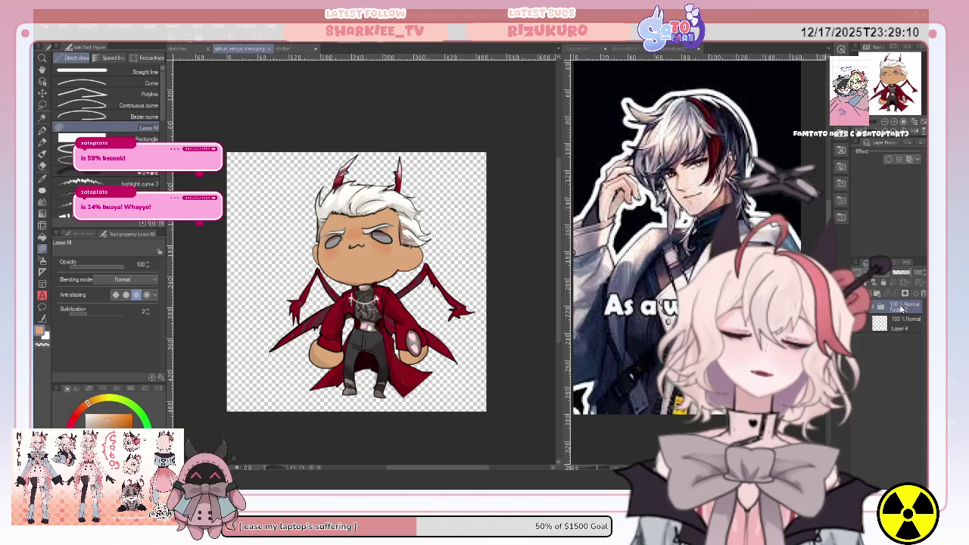
- Duplicate the chibi's Folder 2 as Folder 2 Copy and test a horizontal flip on it
{"action": "key", "text": "ctrl+c"}
{"action": "key", "text": "ctrl+v"}
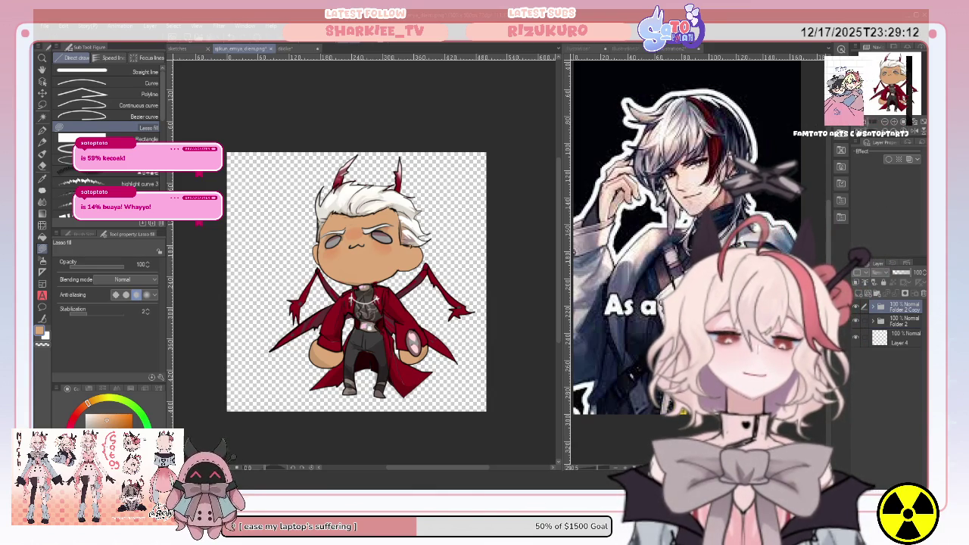
{"action": "key", "text": "ctrl+t"}
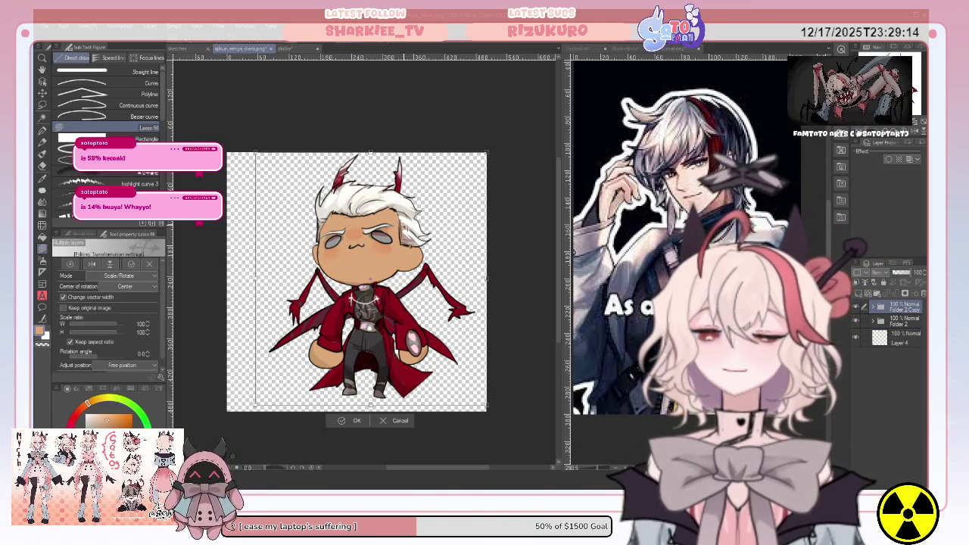
{"action": "left_click", "coordinate": [93, 263]}
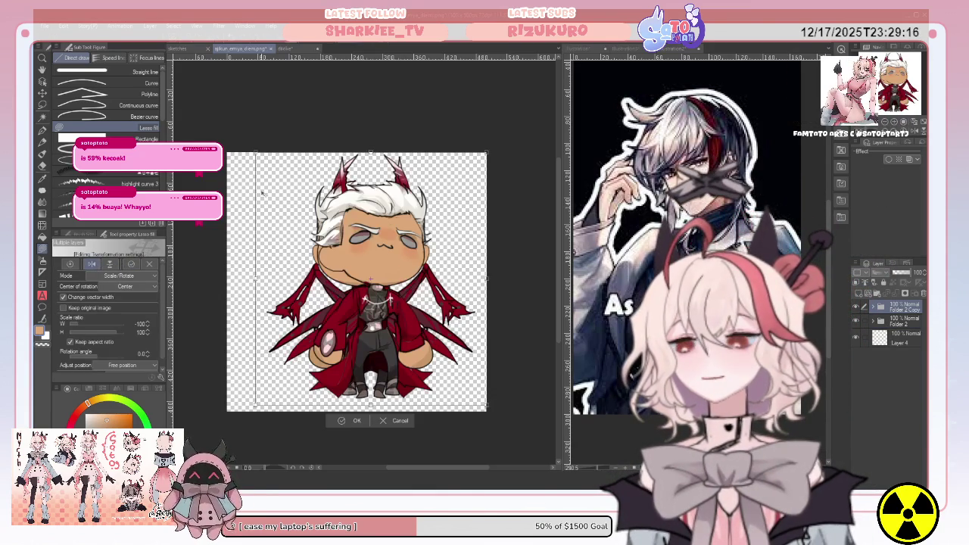
{"action": "left_click", "coordinate": [92, 263]}
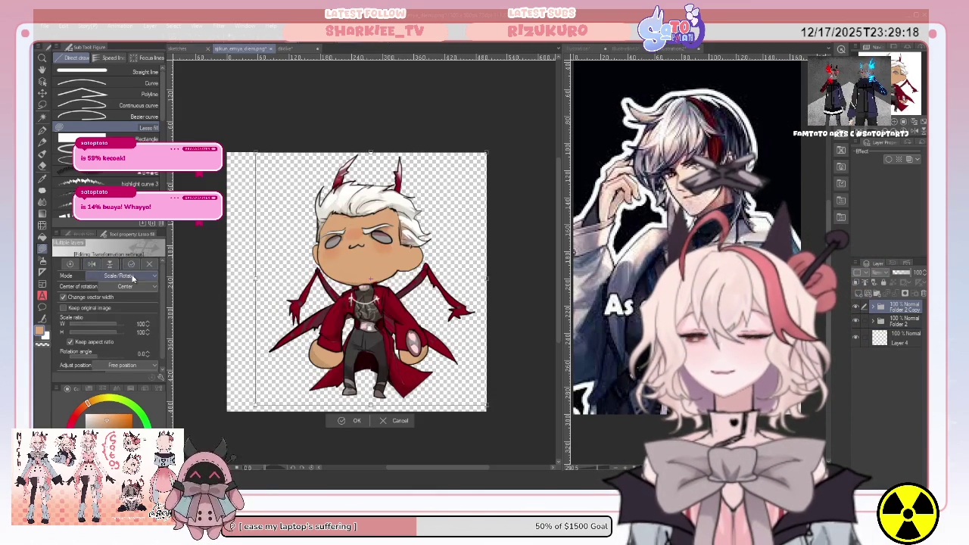
- Try a free-transform skew and rotation on the copy, then cancel it
{"action": "left_click", "coordinate": [132, 274]}
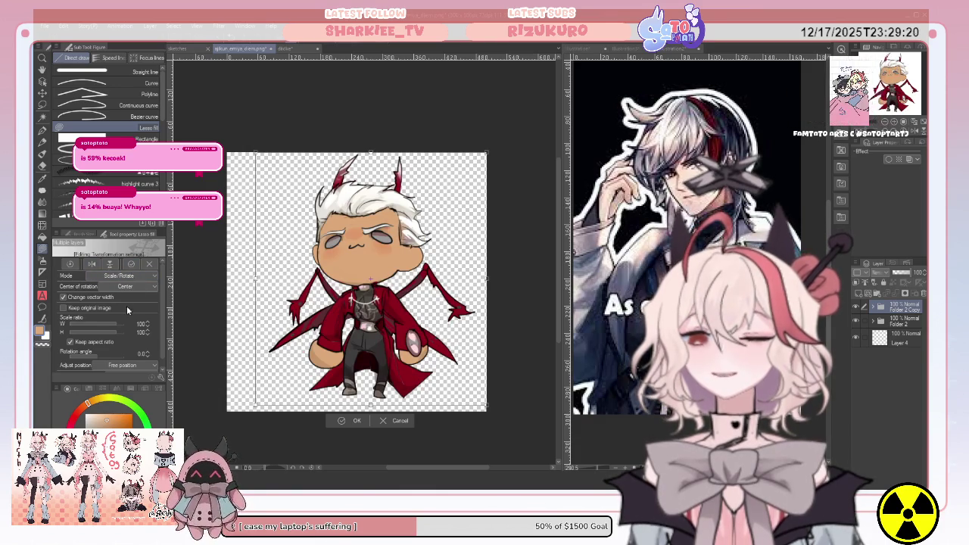
{"action": "left_click", "coordinate": [126, 308]}
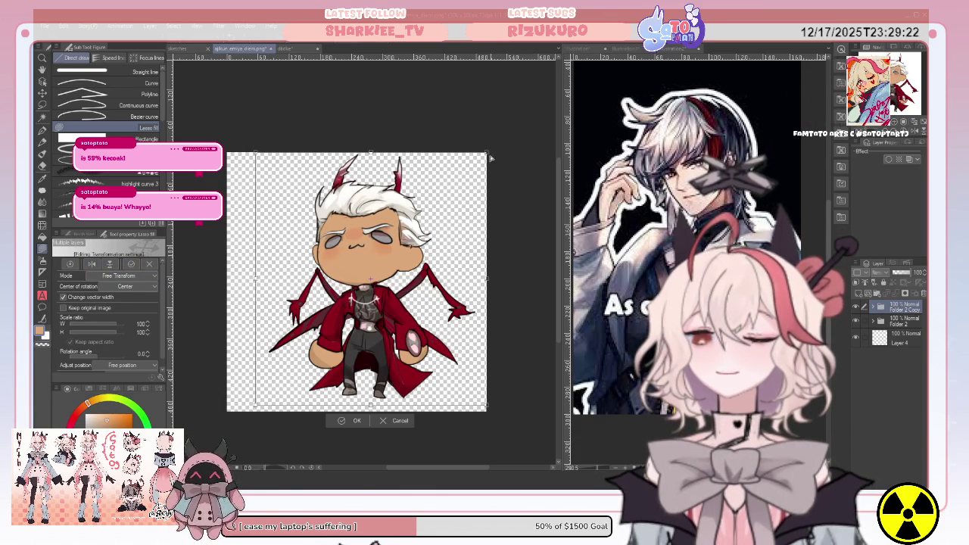
{"action": "left_click_drag", "start_coordinate": [408, 162], "coordinate": [408, 162]}
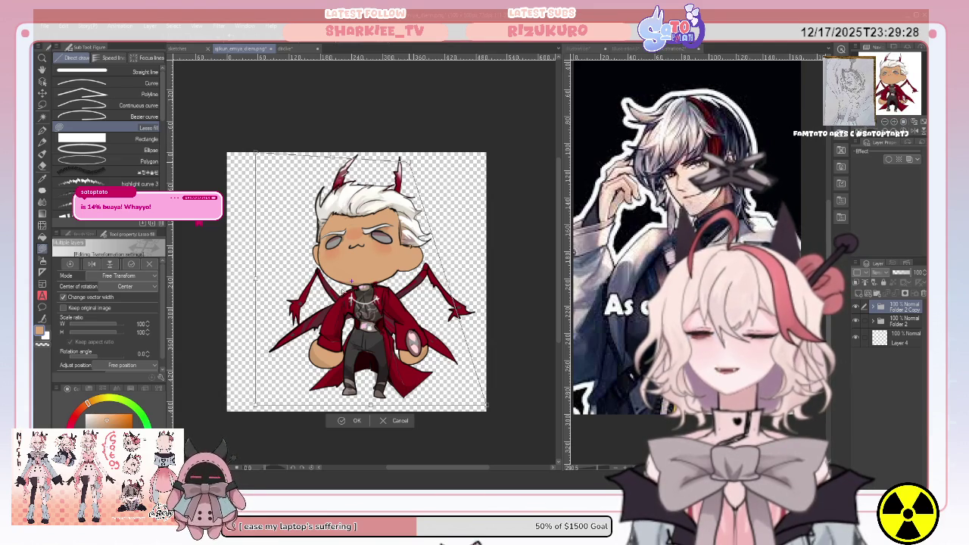
{"action": "left_click_drag", "start_coordinate": [371, 280], "coordinate": [345, 288]}
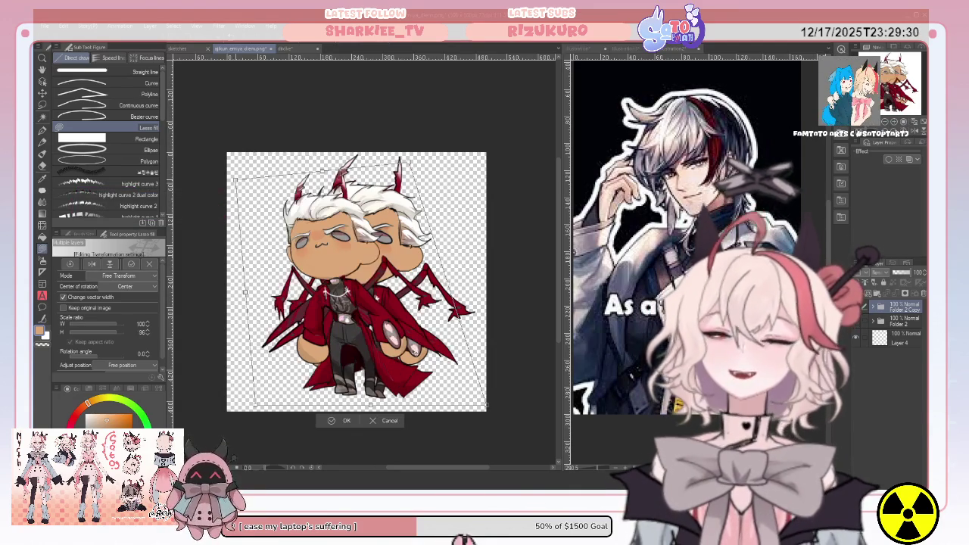
{"action": "left_click", "coordinate": [382, 420]}
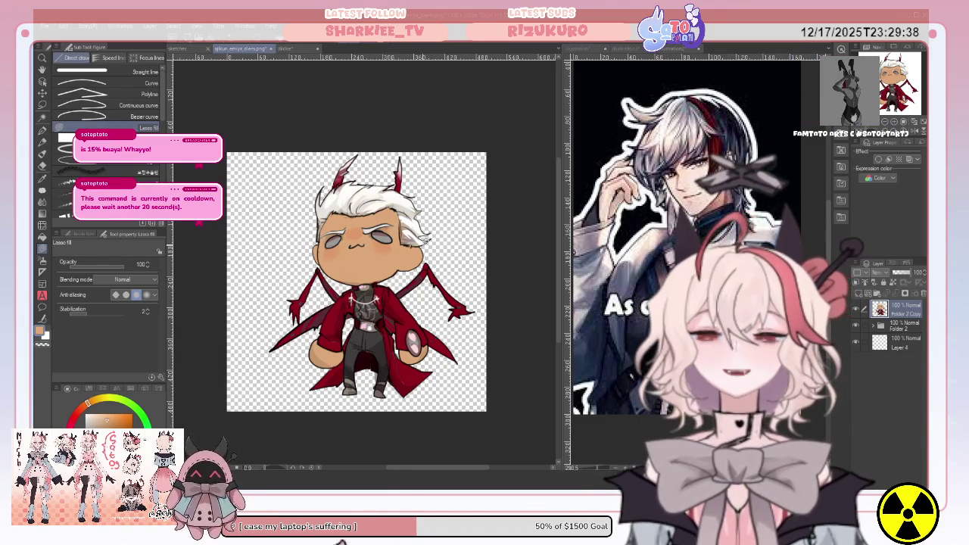
{"action": "key", "text": "ctrl+t"}
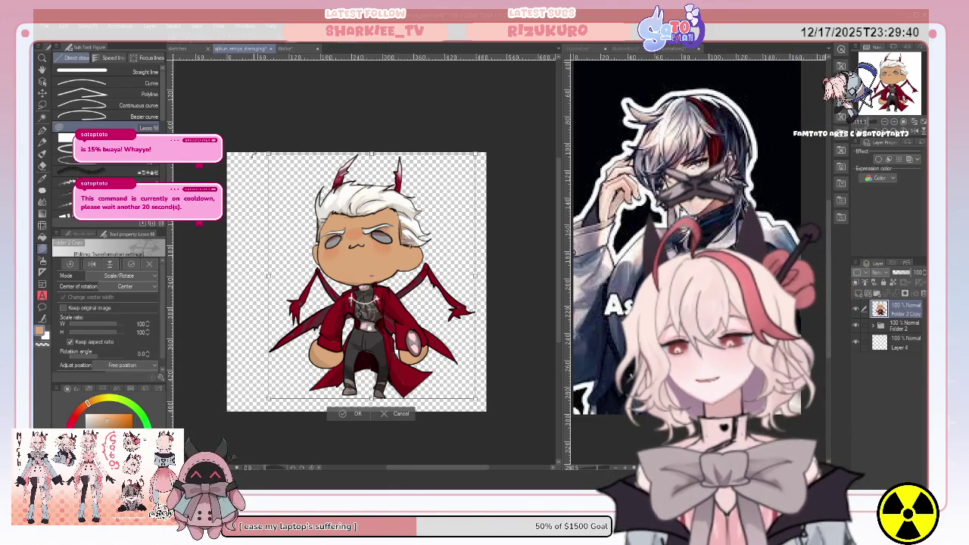
- Free-transform the copied chibi to 110% width, 99% height and -1.6° rotation, warping the cape outward
{"action": "left_click_drag", "start_coordinate": [248, 160], "coordinate": [252, 162]}
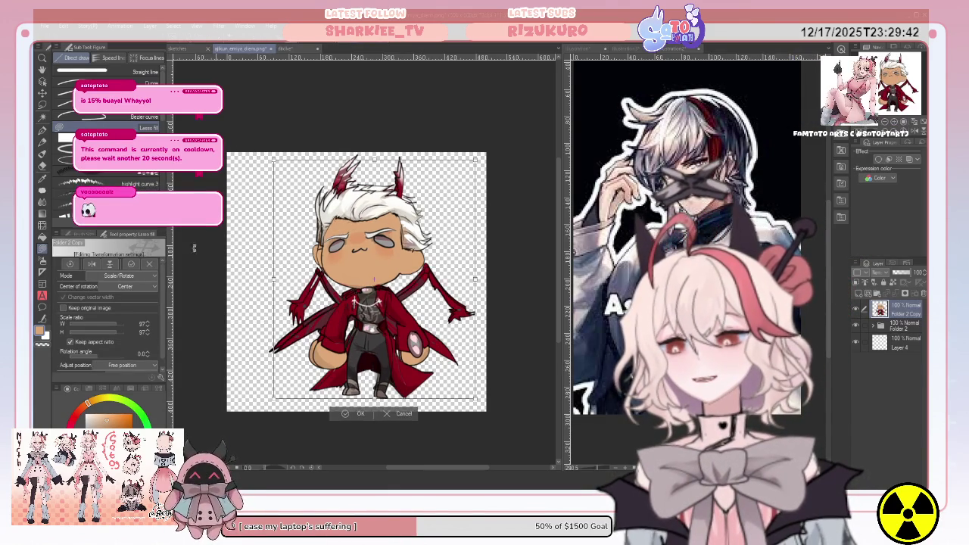
{"action": "key", "text": "ctrl"}
{"action": "left_click_drag", "start_coordinate": [475, 159], "coordinate": [468, 154]}
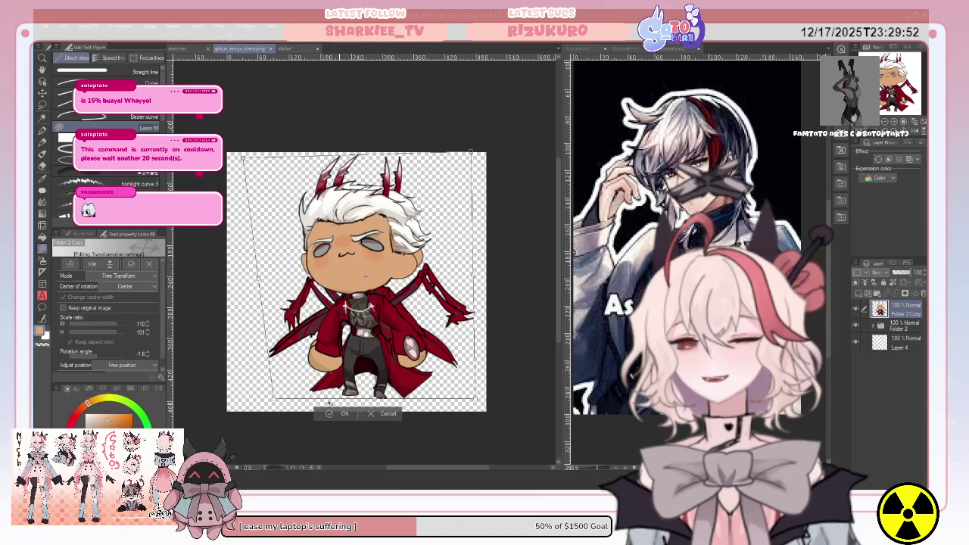
{"action": "left_click_drag", "start_coordinate": [274, 399], "coordinate": [269, 399]}
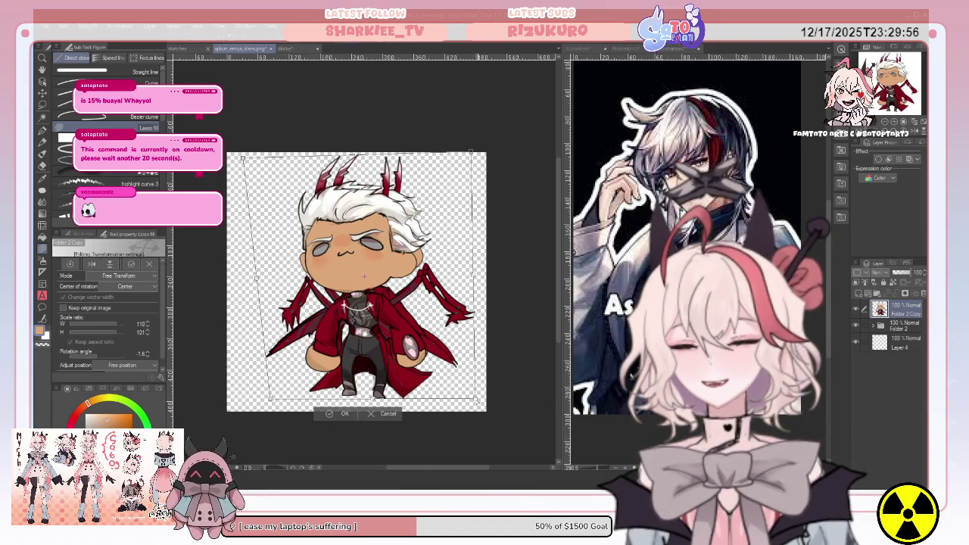
{"action": "left_click_drag", "start_coordinate": [478, 396], "coordinate": [484, 394]}
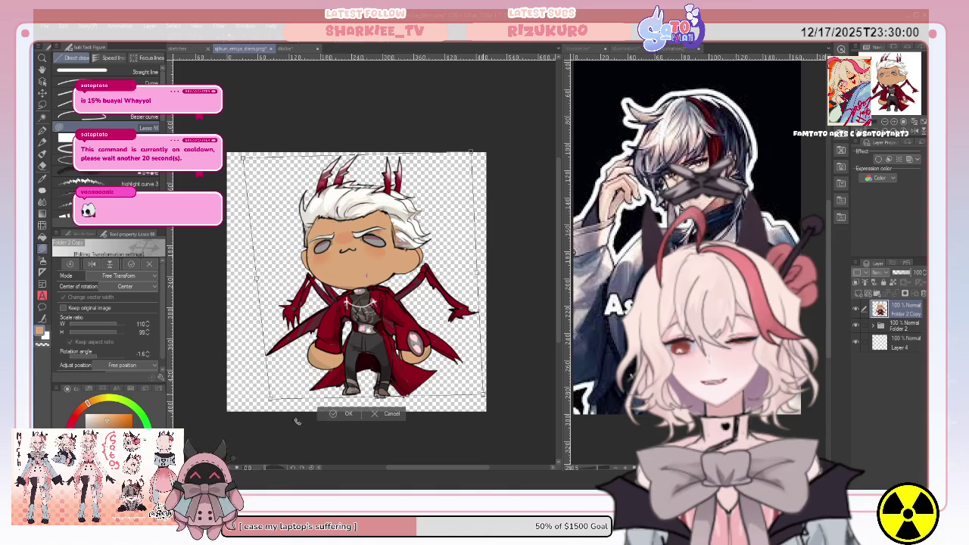
{"action": "left_click_drag", "start_coordinate": [268, 399], "coordinate": [265, 397]}
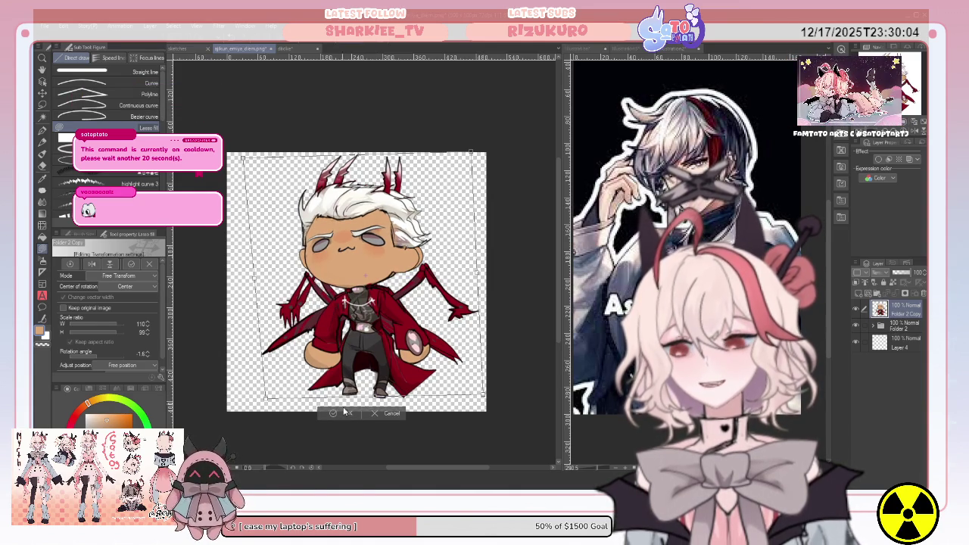
{"action": "key", "text": "Return"}
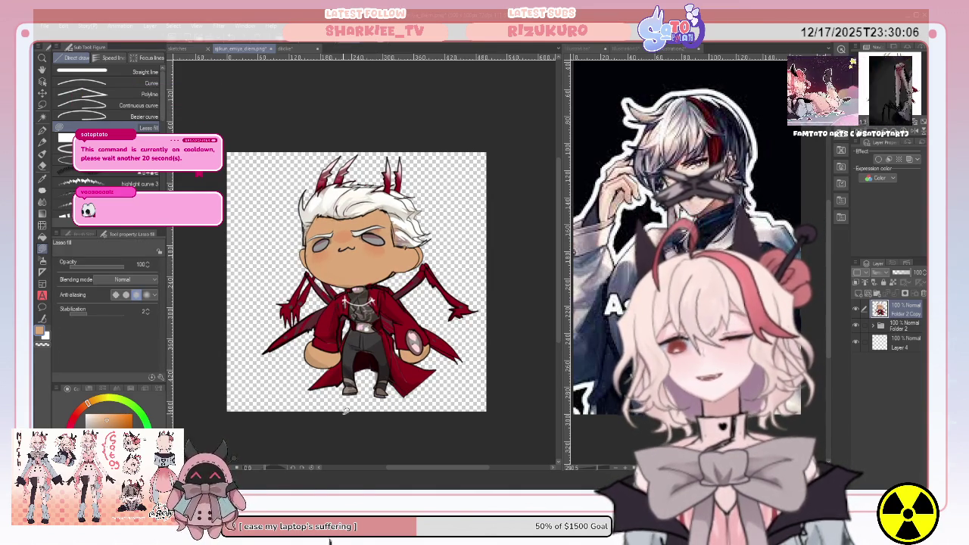
- Add Layer 22 on top and redraw the chibi's mouth as a wide open V
{"action": "left_click", "coordinate": [856, 309]}
{"action": "left_click", "coordinate": [856, 308]}
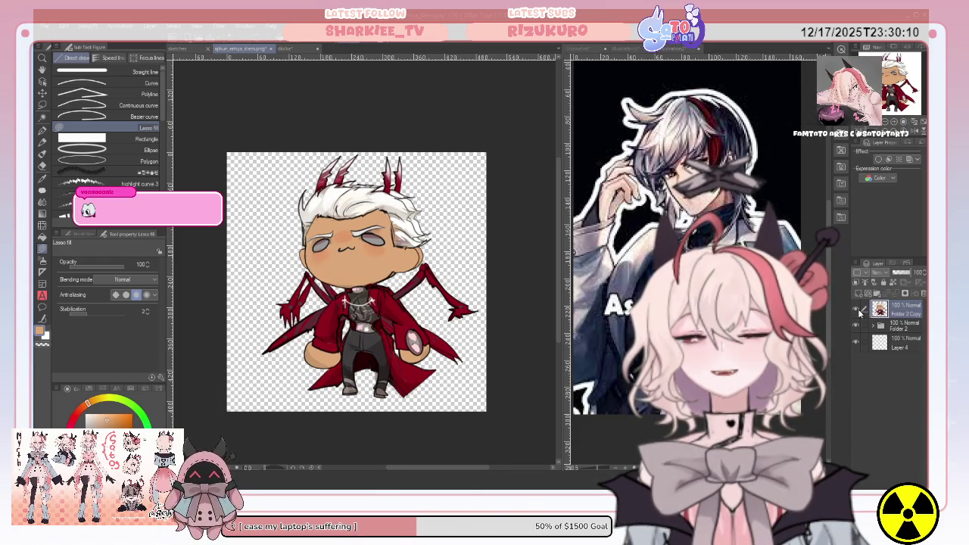
{"action": "left_click", "coordinate": [858, 294]}
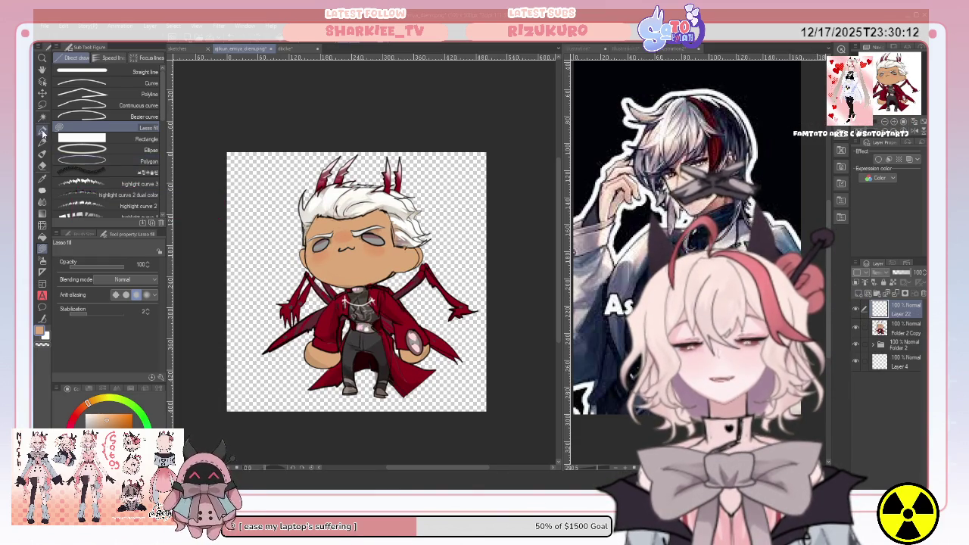
{"action": "key", "text": "p"}
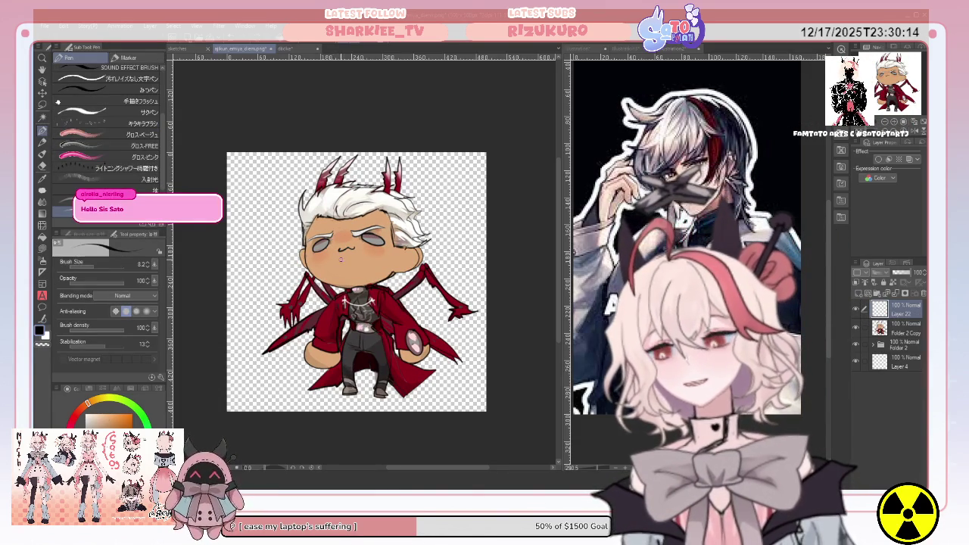
{"action": "left_click_drag", "start_coordinate": [341, 250], "coordinate": [346, 266]}
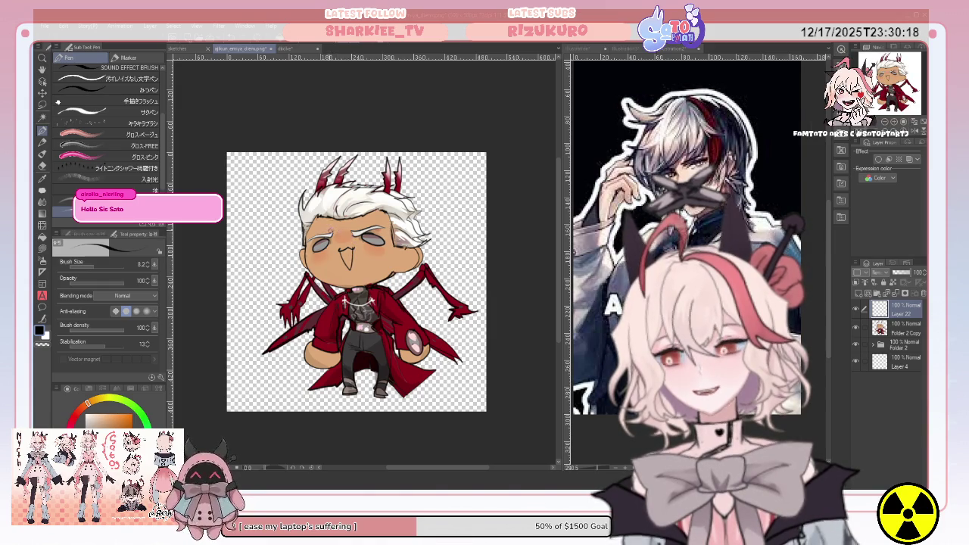
{"action": "key", "text": "i"}
{"action": "left_click", "coordinate": [357, 263]}
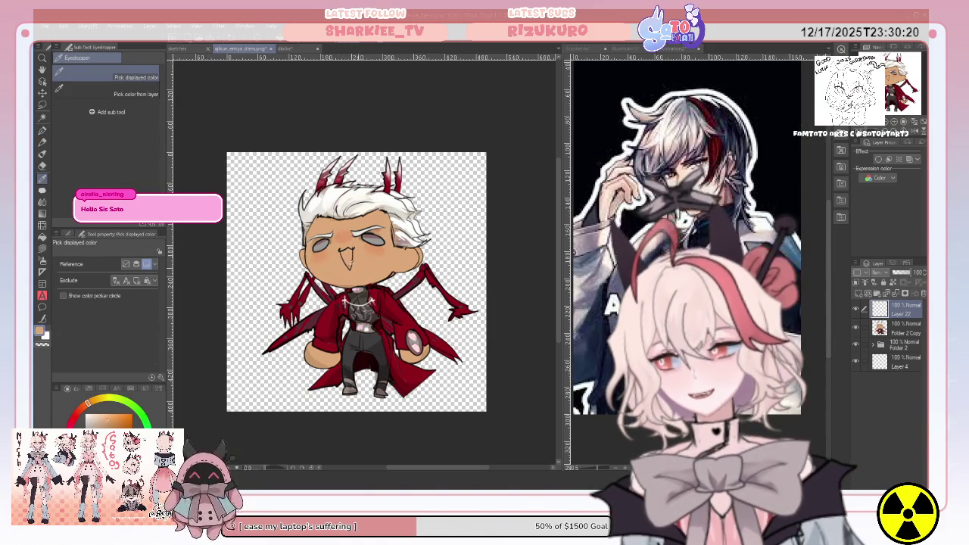
{"action": "key", "text": "p"}
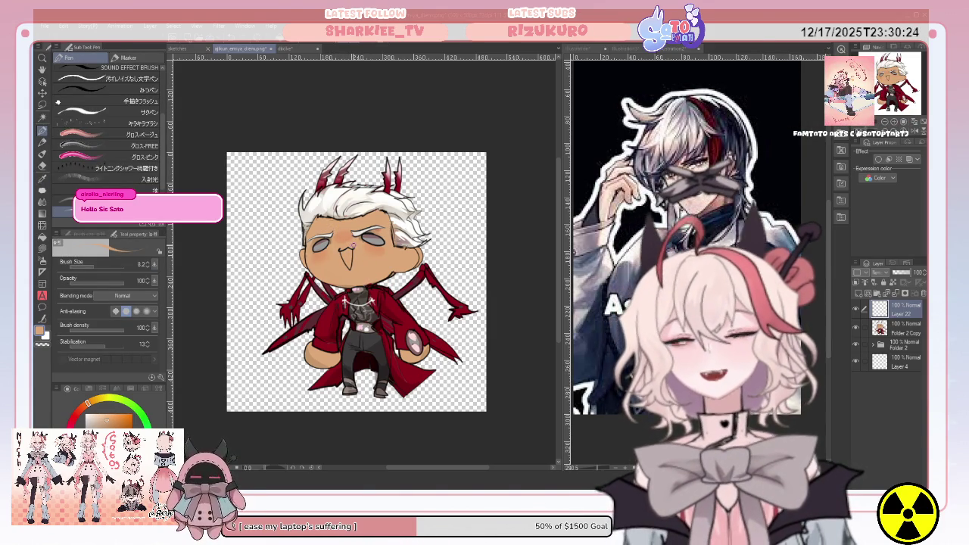
{"action": "key", "text": "x"}
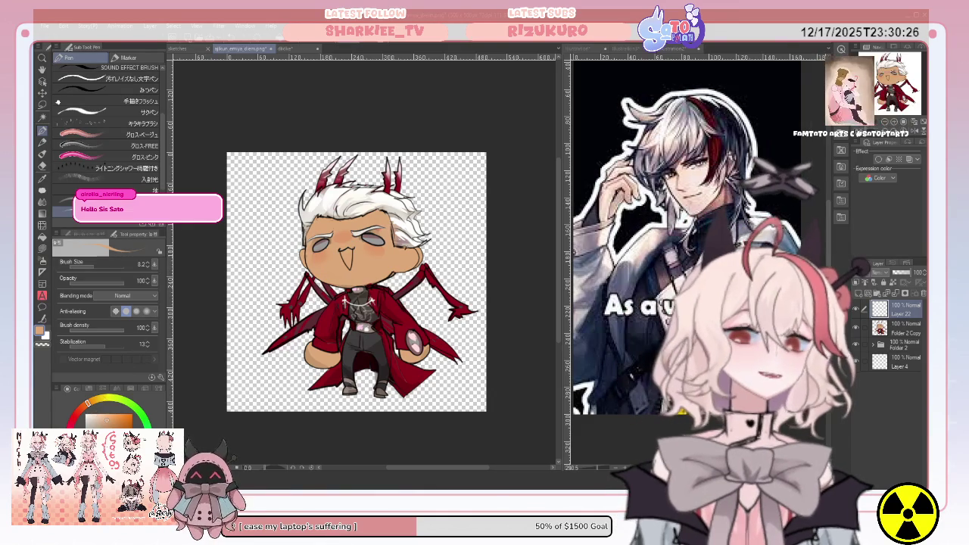
{"action": "left_click", "coordinate": [629, 49]}
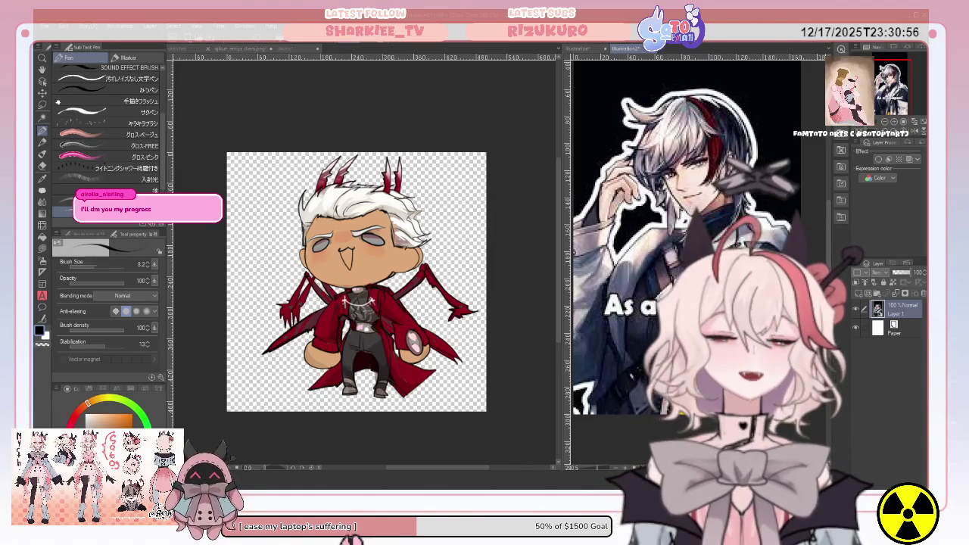
{"action": "key", "text": "ctrl+Tab"}
{"action": "left_click", "coordinate": [87, 134]}
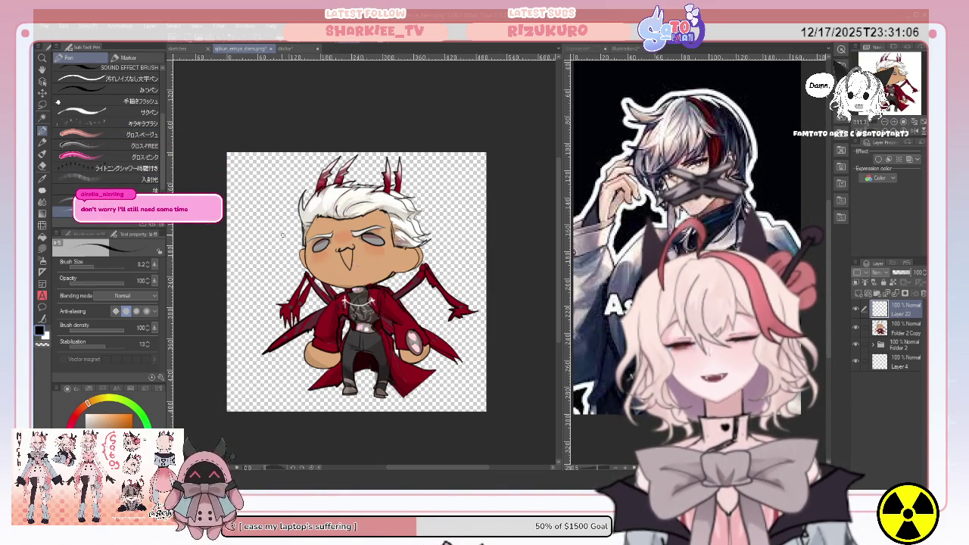
{"action": "key", "text": "w"}
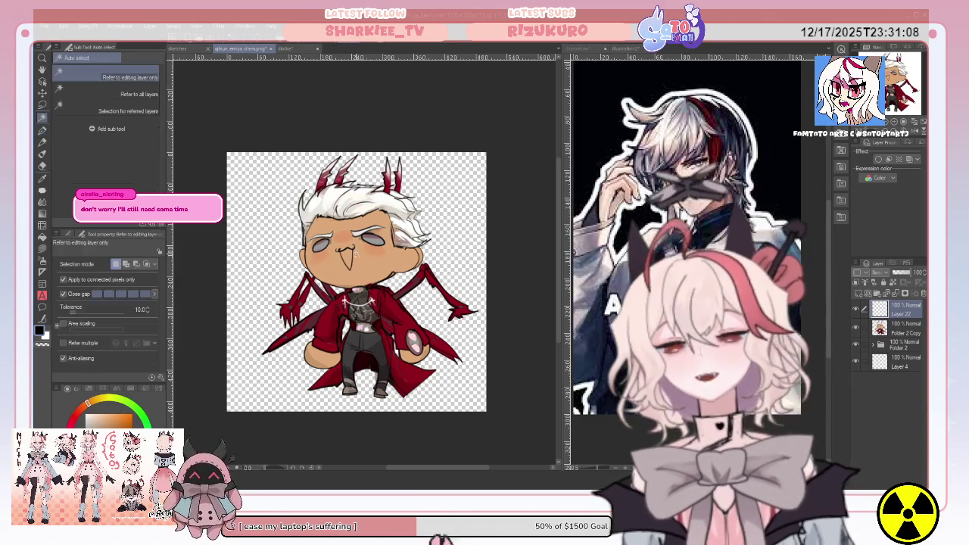
- Auto-select the chibi's mouth and add a new Layer 23 for a lasso fill
{"action": "left_click", "coordinate": [349, 257]}
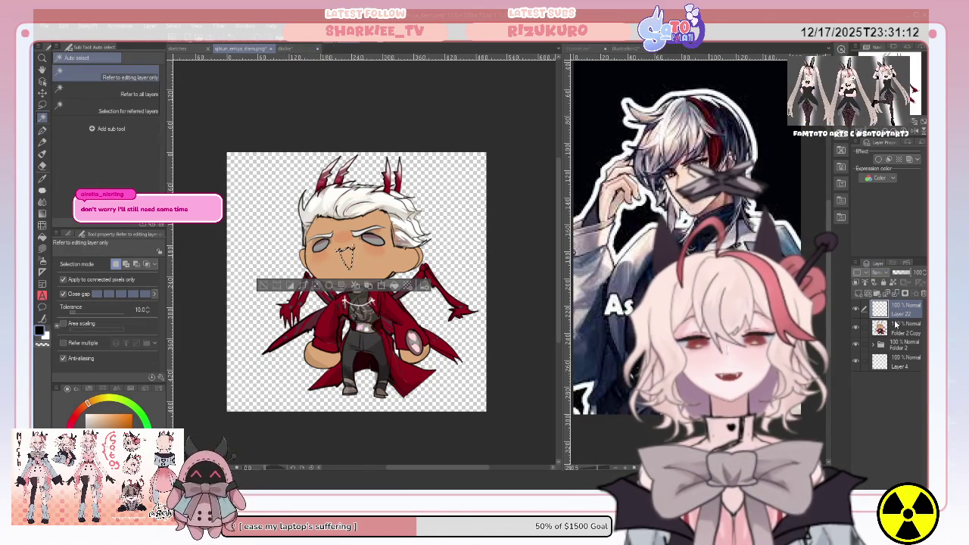
{"action": "left_click", "coordinate": [897, 324]}
{"action": "key", "text": "ctrl+shift+n"}
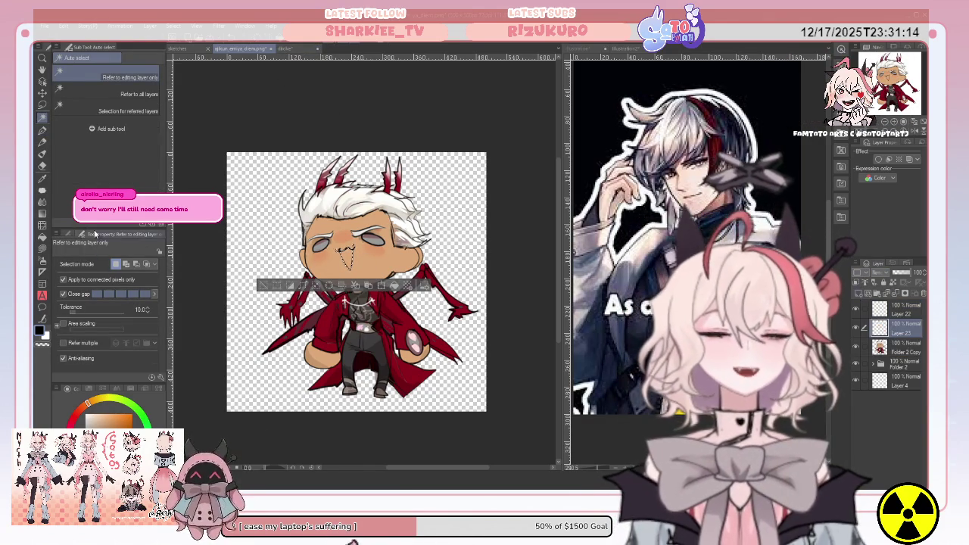
{"action": "key", "text": "u"}
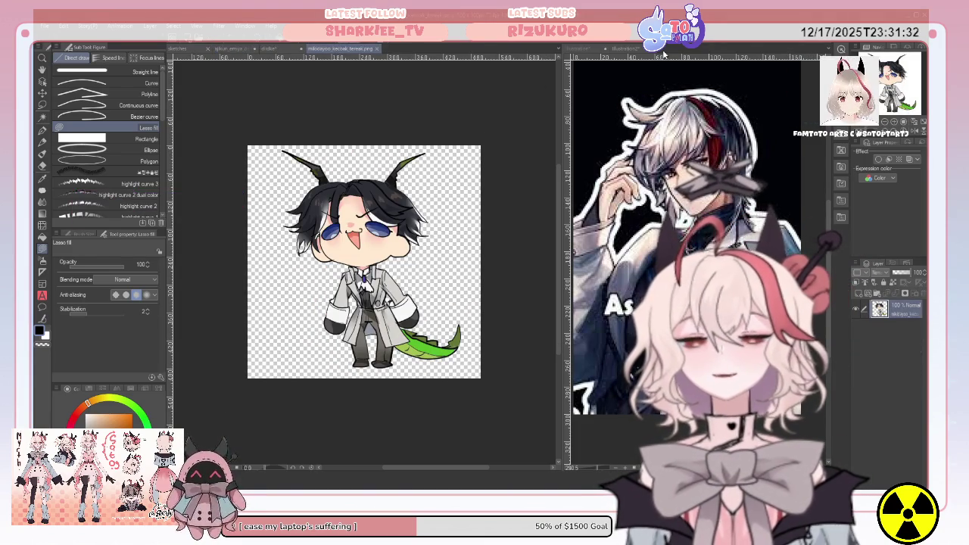
- Dock the black-haired chibi in the right pane and lasso-fill the white-haired chibi's mouth red-orange
{"action": "left_click_drag", "start_coordinate": [662, 55], "coordinate": [681, 50]}
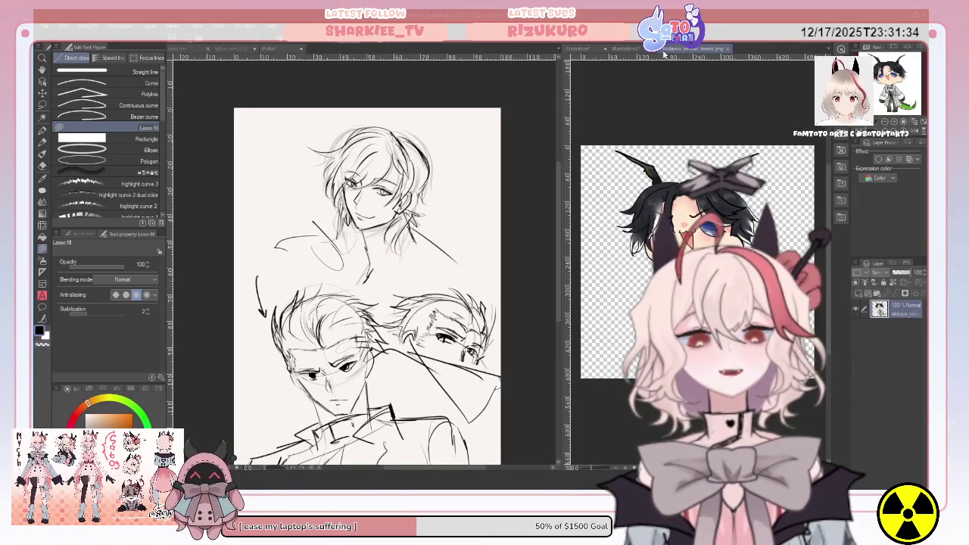
{"action": "left_click", "coordinate": [280, 49]}
{"action": "key", "text": "i"}
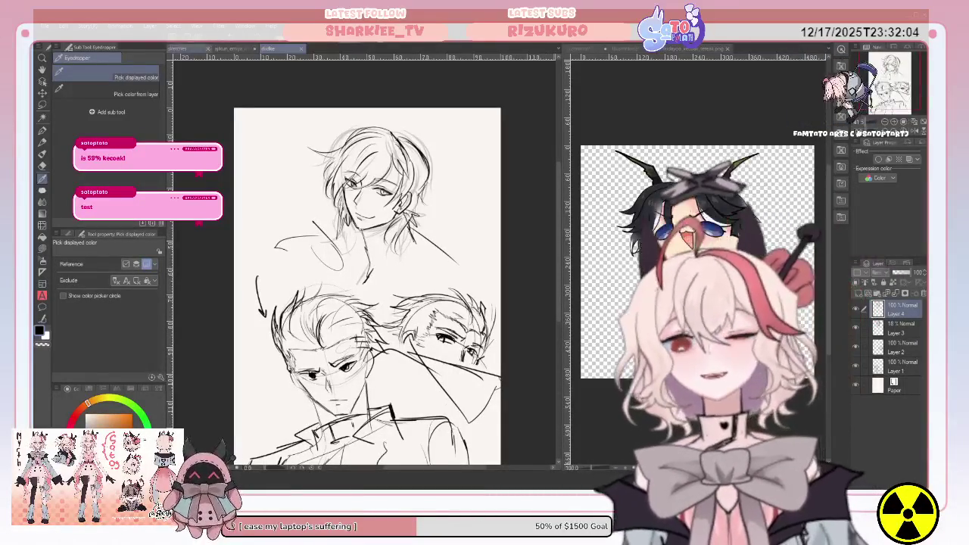
{"action": "left_click", "coordinate": [224, 49]}
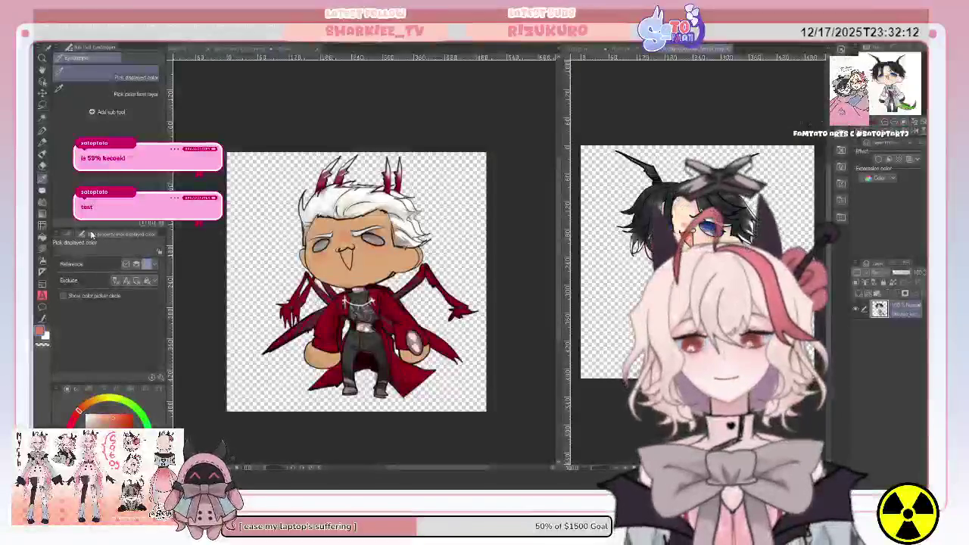
{"action": "left_click", "coordinate": [43, 248]}
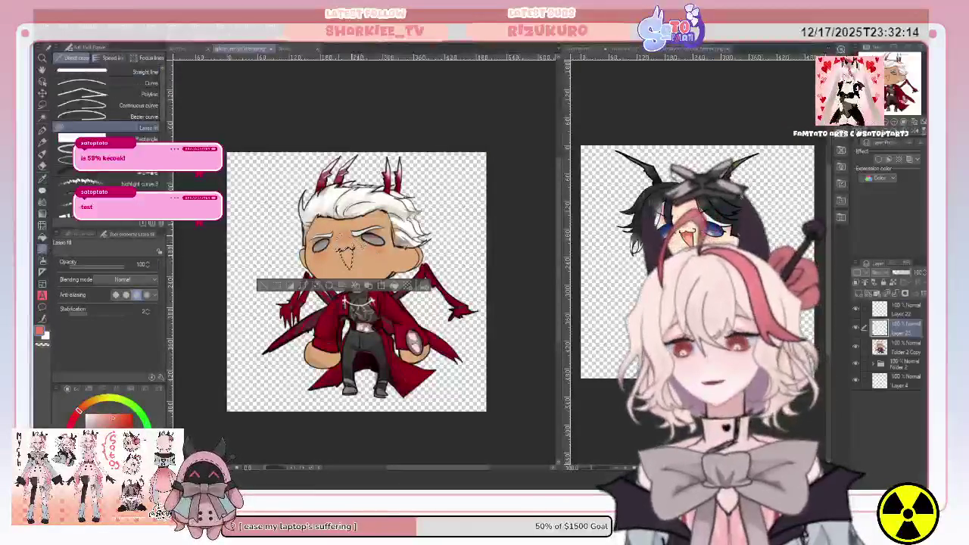
{"action": "left_click_drag", "start_coordinate": [339, 247], "coordinate": [342, 248]}
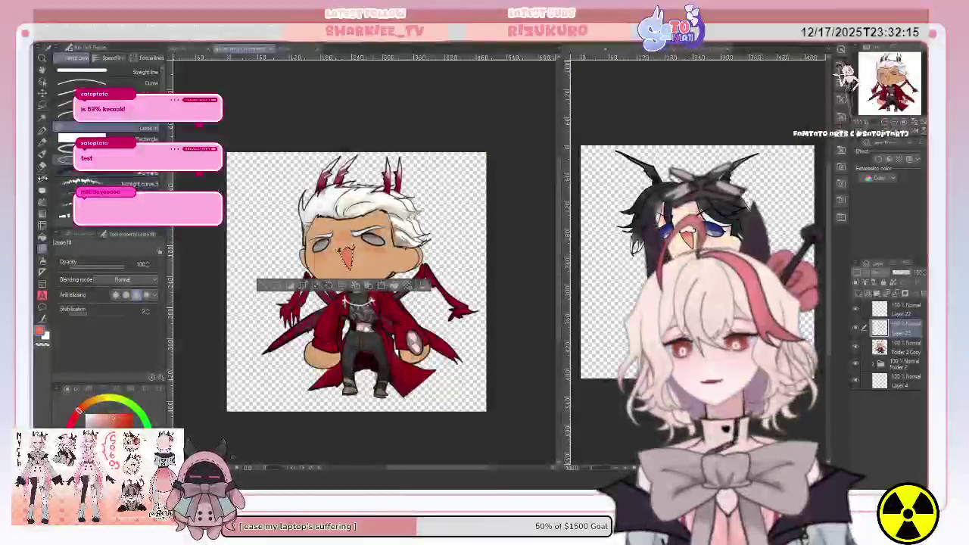
- Undo and redo the red mouth fill to compare, then touch up the mouth outline
{"action": "left_click", "coordinate": [43, 178]}
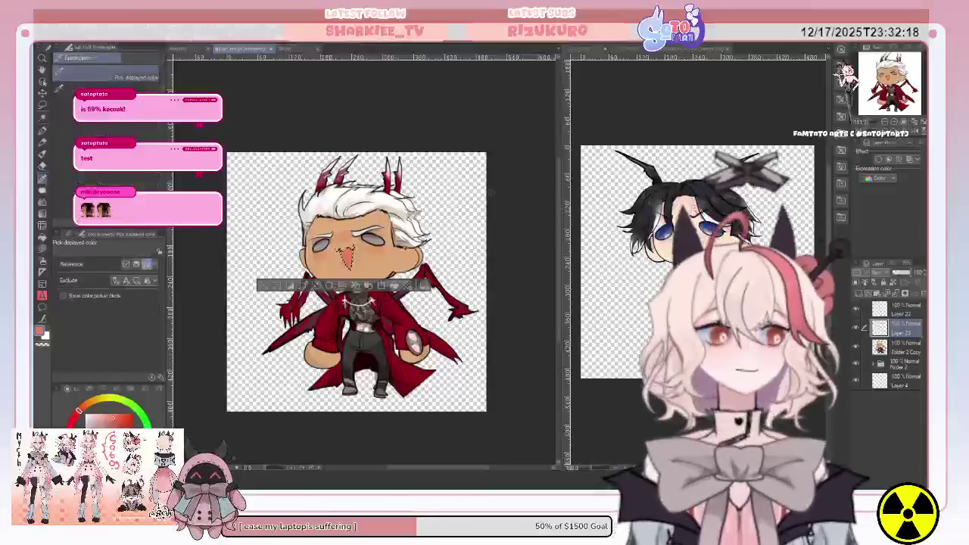
{"action": "key", "text": "ctrl+z"}
{"action": "left_click", "coordinate": [47, 248]}
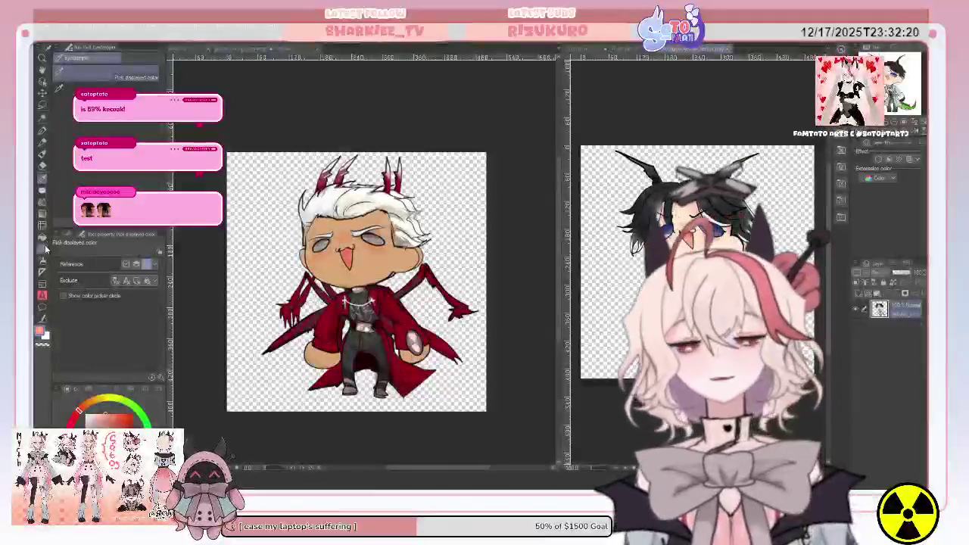
{"action": "key", "text": "u"}
{"action": "key", "text": "ctrl+y"}
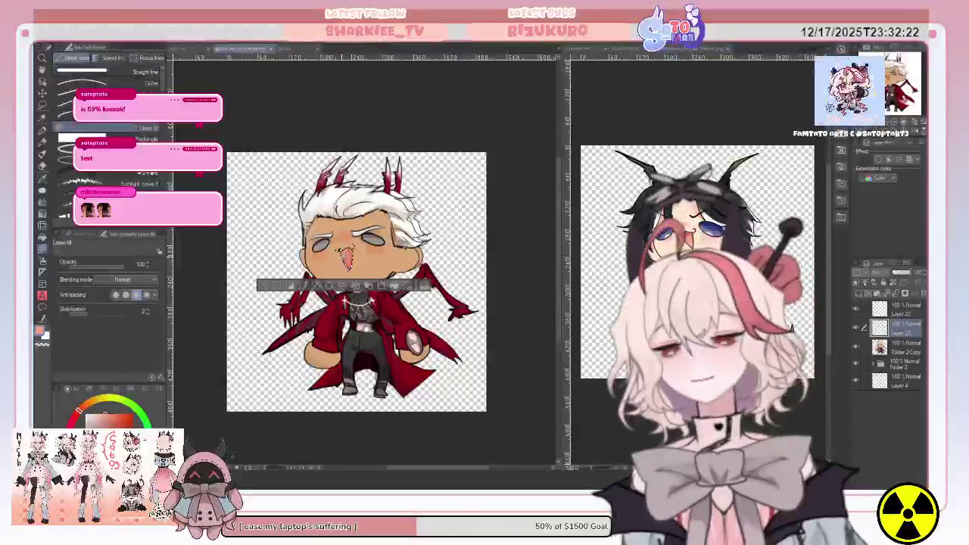
{"action": "key", "text": "ctrl+z"}
{"action": "key", "text": "ctrl+z"}
{"action": "left_click_drag", "start_coordinate": [341, 253], "coordinate": [348, 265]}
{"action": "key", "text": "ctrl+z"}
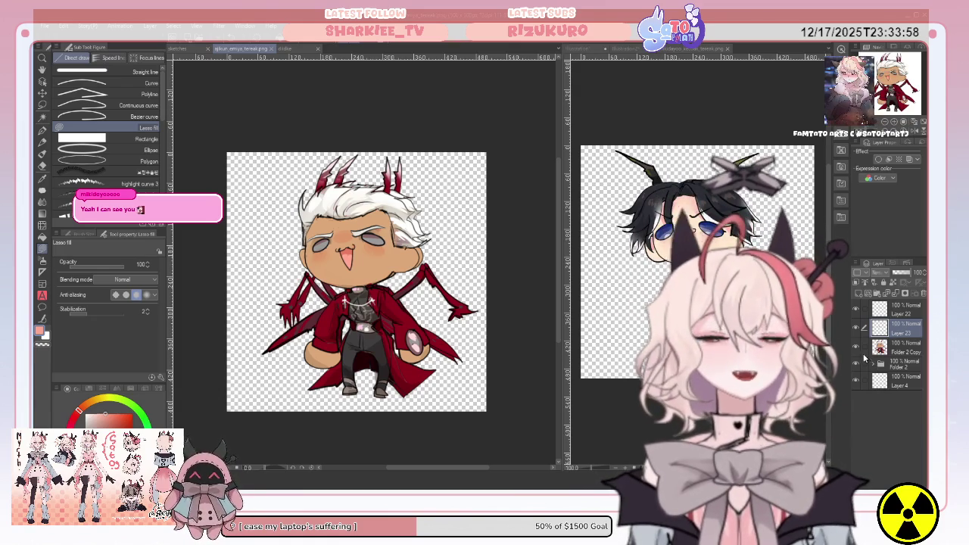
- Compare versions by toggling layer visibility, then delete the empty Layers 23 and 22
{"action": "left_click", "coordinate": [857, 348]}
{"action": "left_click", "coordinate": [856, 349]}
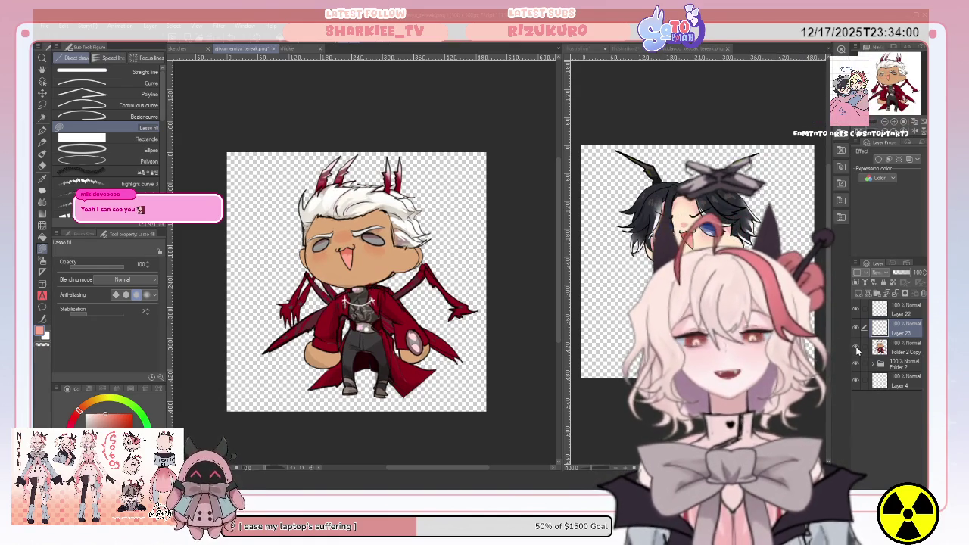
{"action": "left_click", "coordinate": [856, 349]}
{"action": "left_click", "coordinate": [856, 348]}
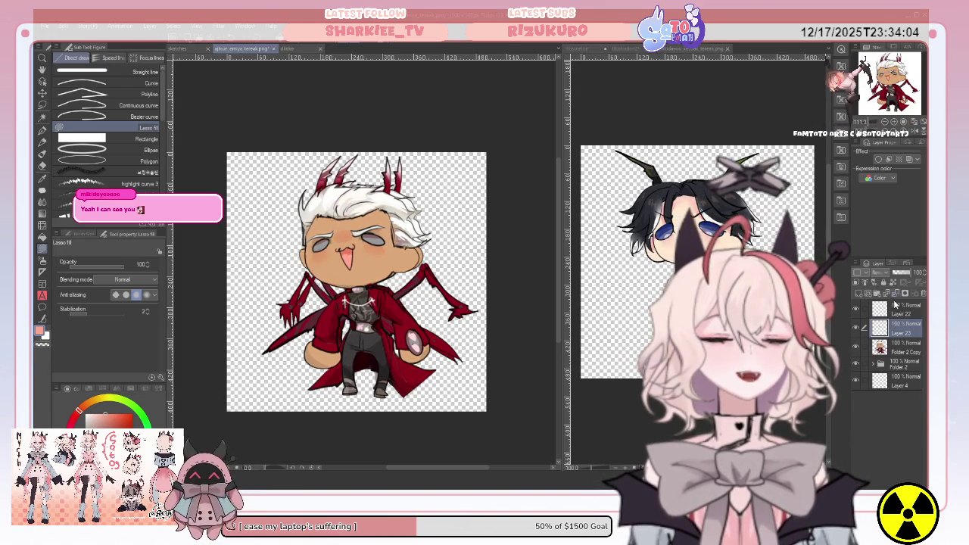
{"action": "left_click", "coordinate": [896, 294]}
{"action": "left_click", "coordinate": [896, 294]}
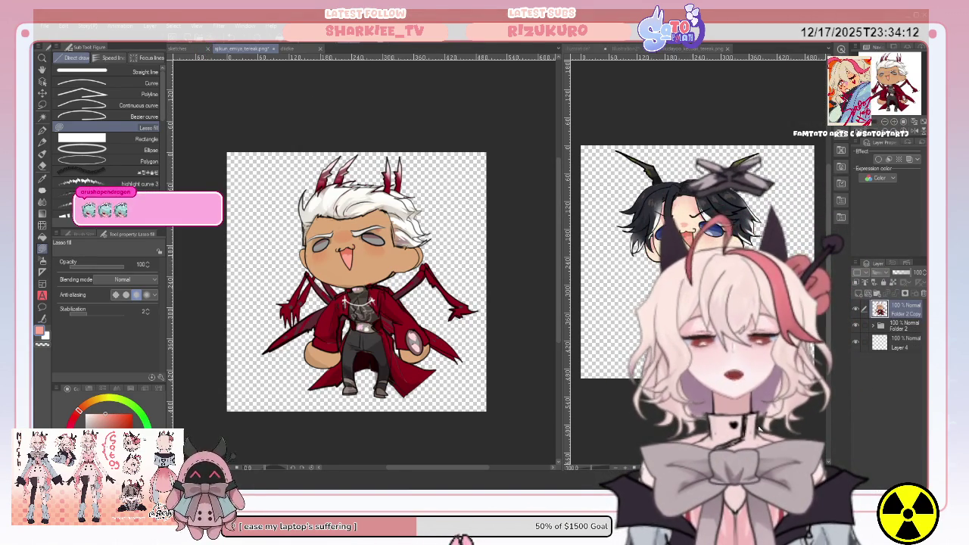
{"action": "left_click", "coordinate": [857, 325]}
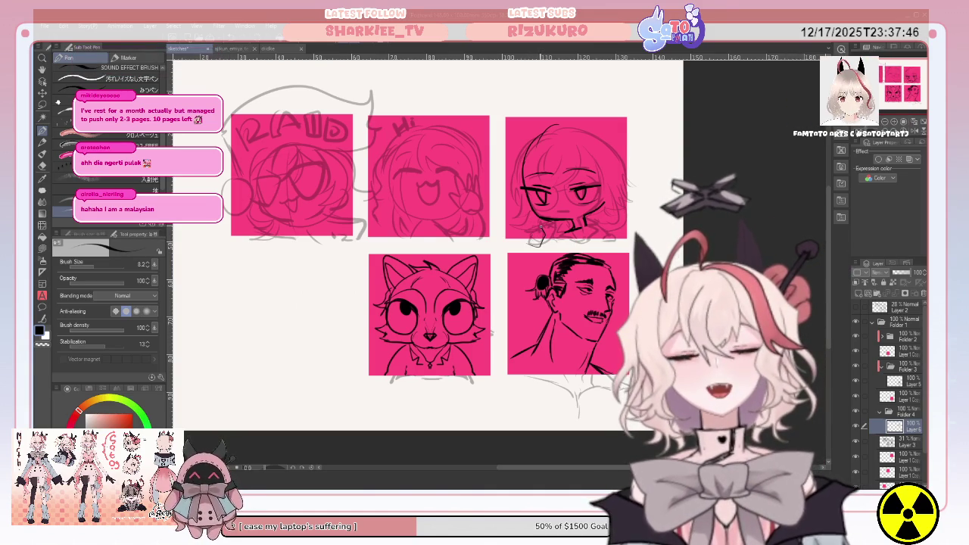
- Ink a chin line on the top-right sketch, then mirror the canvas view to check it
{"action": "left_click_drag", "start_coordinate": [516, 227], "coordinate": [535, 237]}
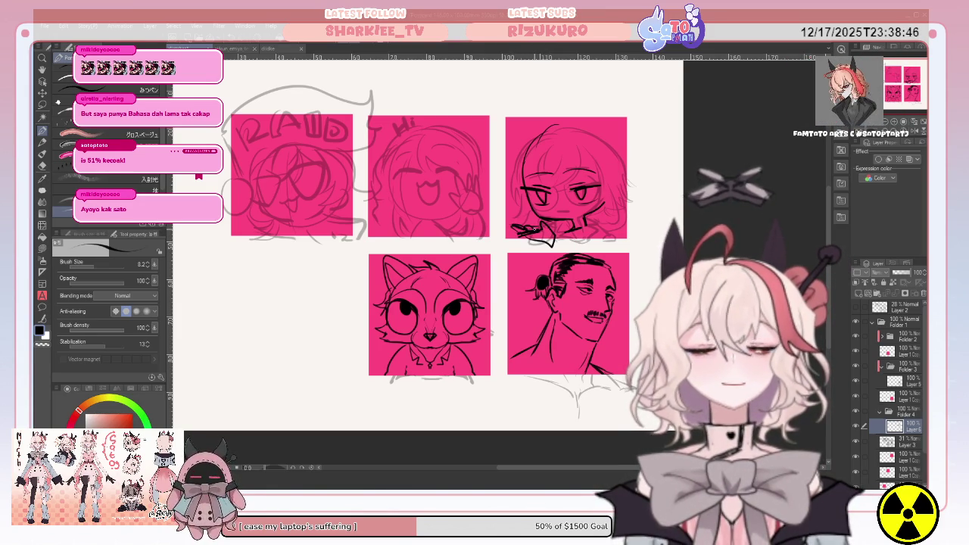
{"action": "left_click", "coordinate": [913, 134]}
{"action": "left_click", "coordinate": [914, 133]}
{"action": "left_click", "coordinate": [914, 133]}
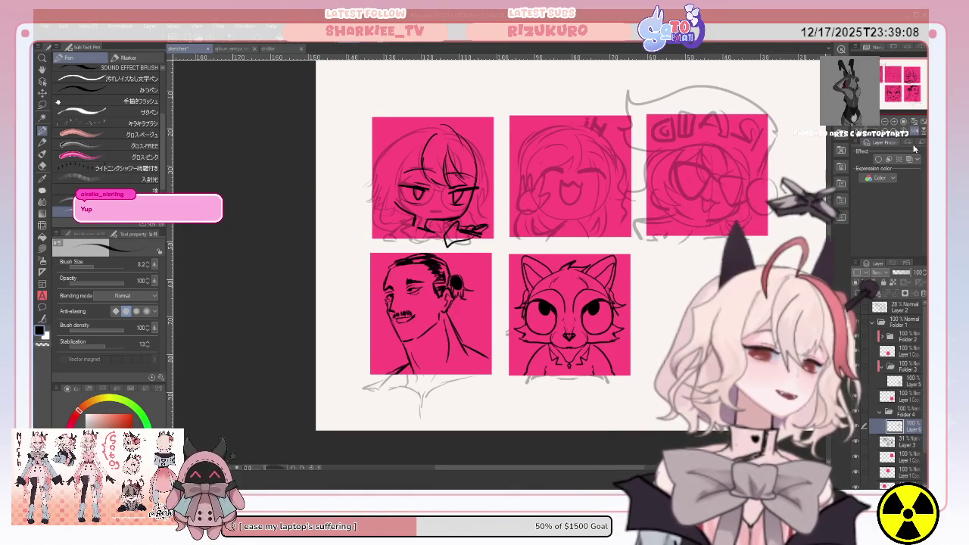
- Flip the canvas view back to normal orientation with H
{"action": "key", "text": "h"}
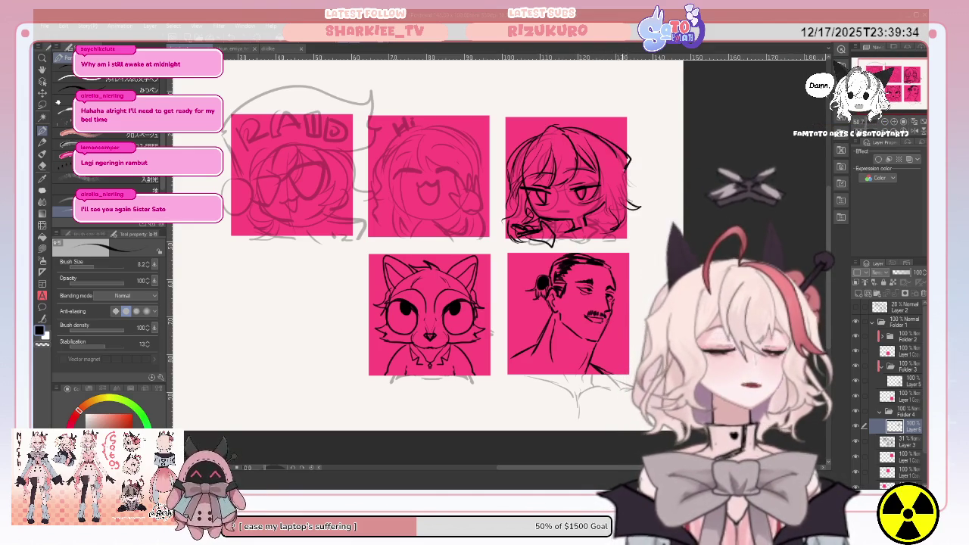
- Ink the girl's right hair edge, shift the top-right face sketch, and ink mouth details
{"action": "left_click_drag", "start_coordinate": [627, 159], "coordinate": [633, 184]}
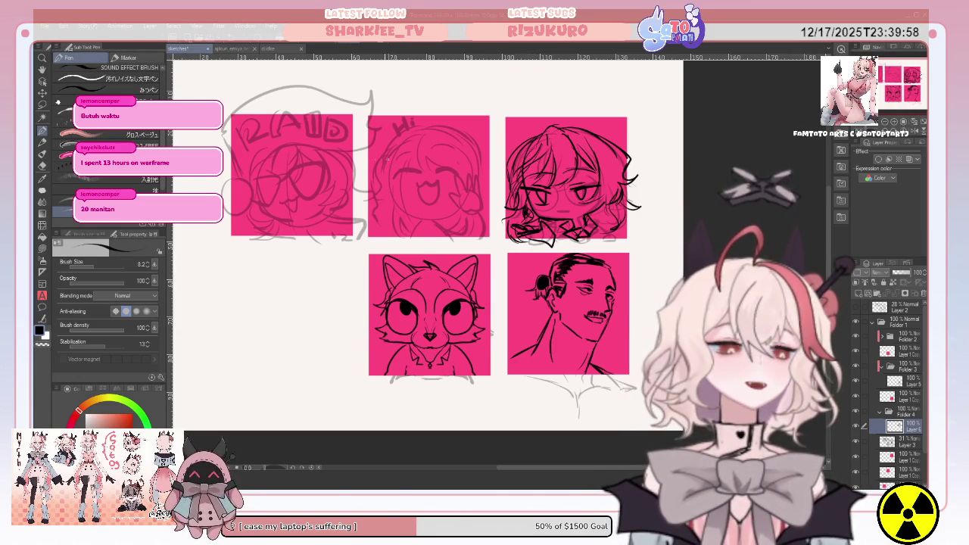
{"action": "left_click", "coordinate": [41, 92]}
{"action": "mouse_move", "coordinate": [571, 188]}
{"action": "left_mouse_down"}
{"action": "mouse_move", "coordinate": [519, 152]}
{"action": "mouse_move", "coordinate": [511, 159]}
{"action": "left_mouse_up"}
{"action": "key", "text": "p"}
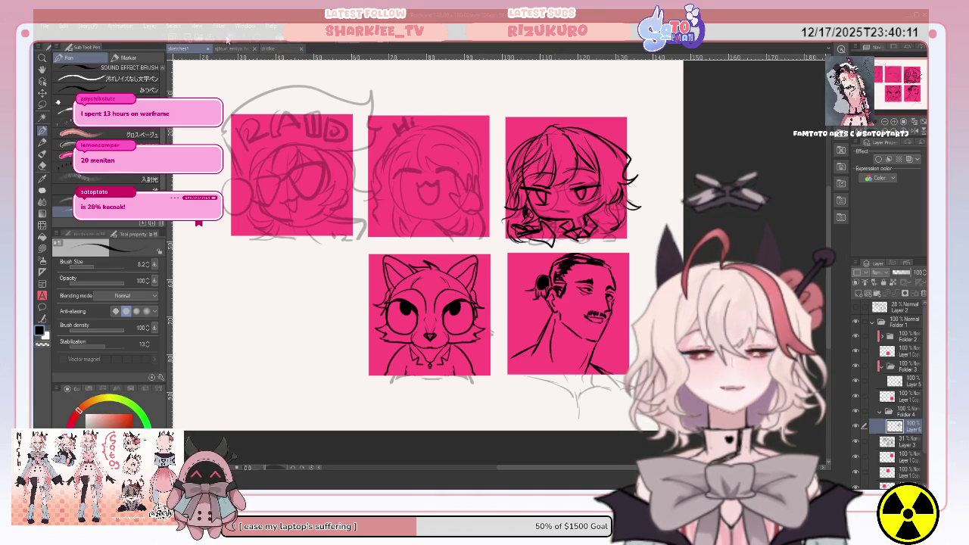
{"action": "left_click_drag", "start_coordinate": [559, 211], "coordinate": [568, 214]}
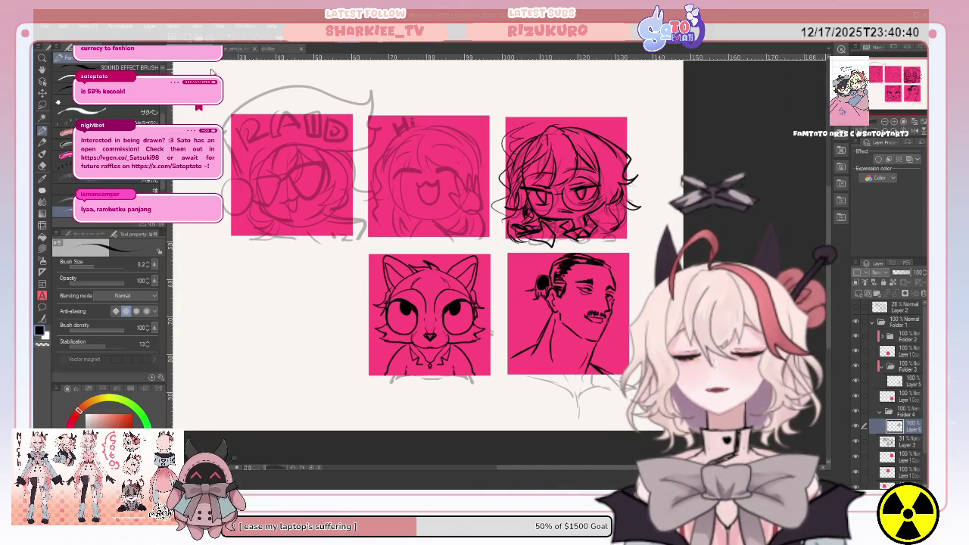
{"action": "key", "text": "ctrl+t"}
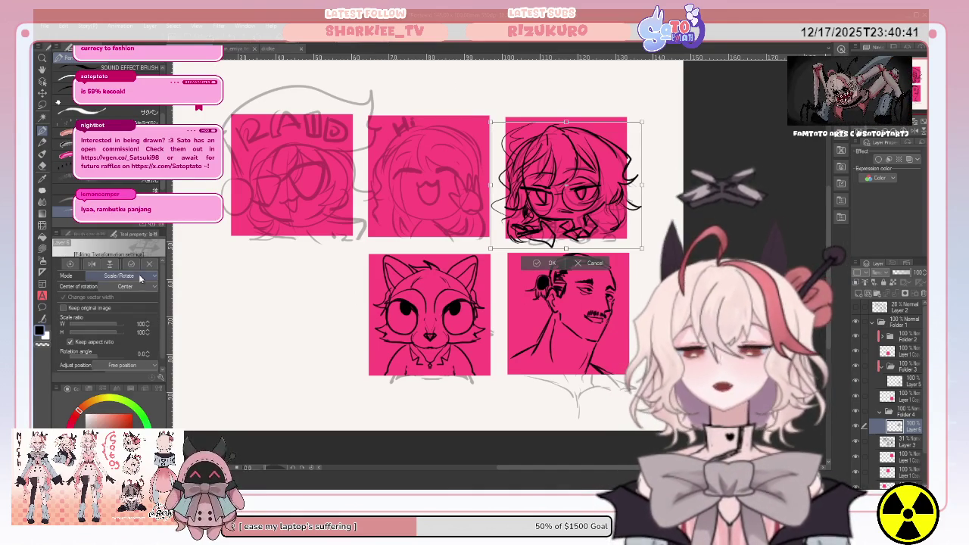
- Free-transform the top-right face drawing to 90% width and nudge it up-left inside its pink square
{"action": "key", "text": "ctrl"}
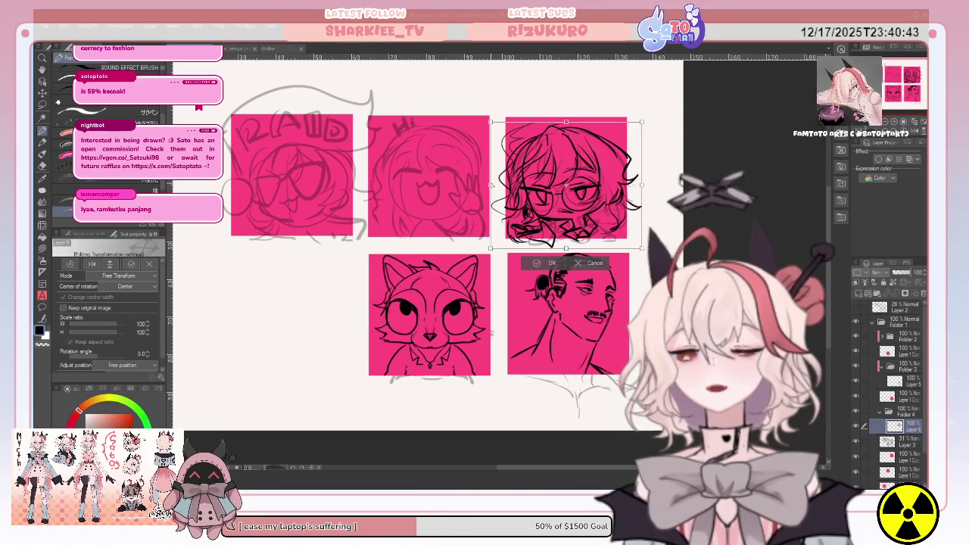
{"action": "left_click_drag", "start_coordinate": [490, 183], "coordinate": [498, 183]}
{"action": "left_click_drag", "start_coordinate": [639, 184], "coordinate": [635, 184]}
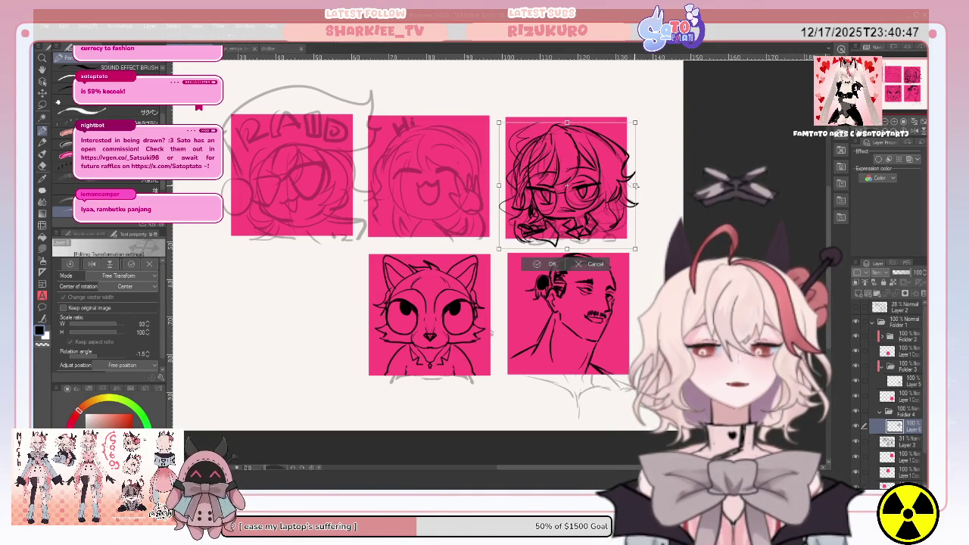
{"action": "left_click_drag", "start_coordinate": [601, 184], "coordinate": [598, 182]}
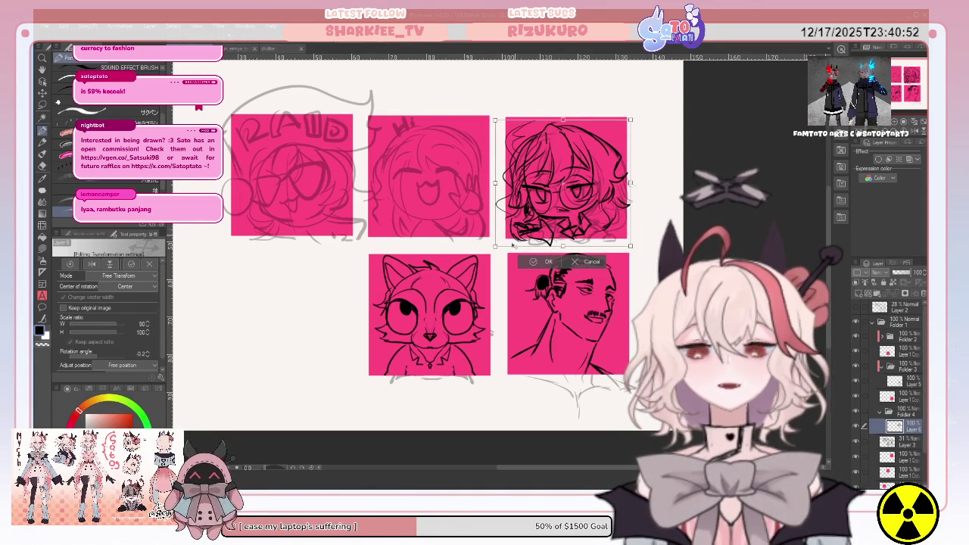
{"action": "left_click", "coordinate": [528, 262]}
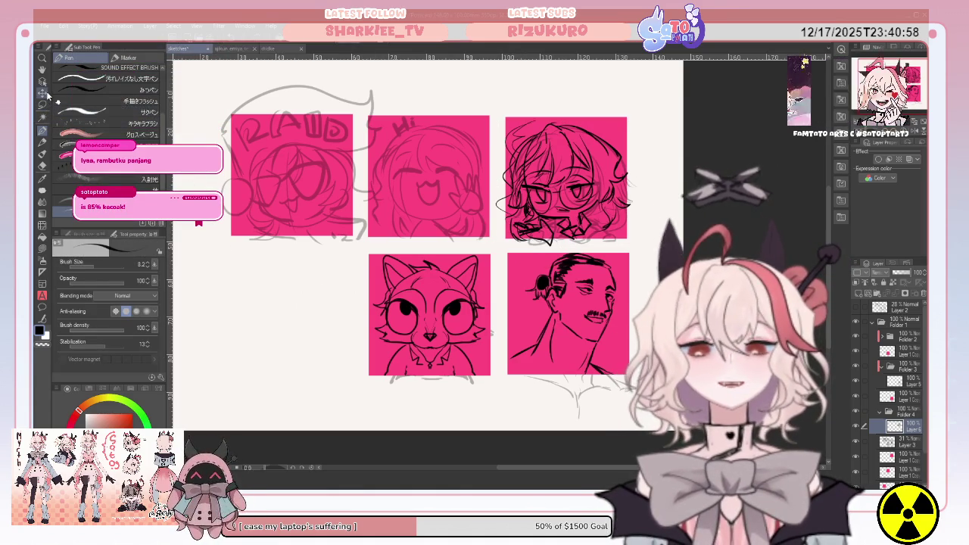
- Shift the top-right face's lineart layer up and left on the canvas
{"action": "left_click", "coordinate": [46, 92]}
{"action": "left_click_drag", "start_coordinate": [563, 189], "coordinate": [546, 175]}
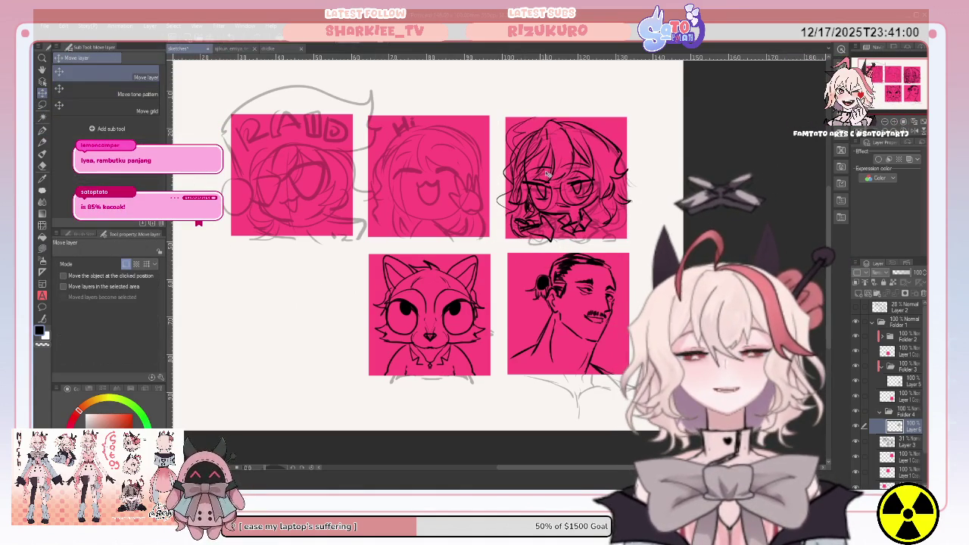
{"action": "left_click", "coordinate": [43, 130]}
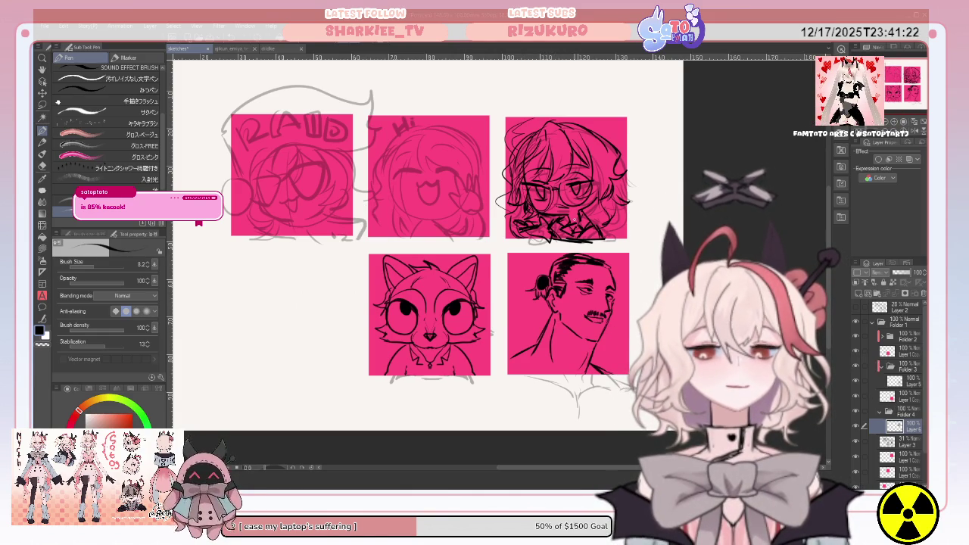
- Move Layer 3 below Layer 1 Copy and realign Folder 4's lineart over its sketch
{"action": "left_click", "coordinate": [892, 413]}
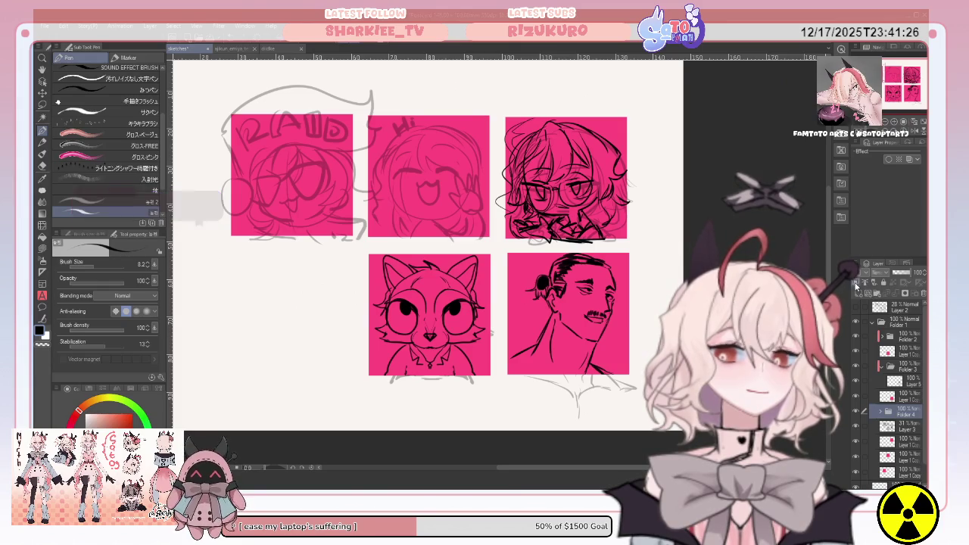
{"action": "left_click", "coordinate": [904, 434]}
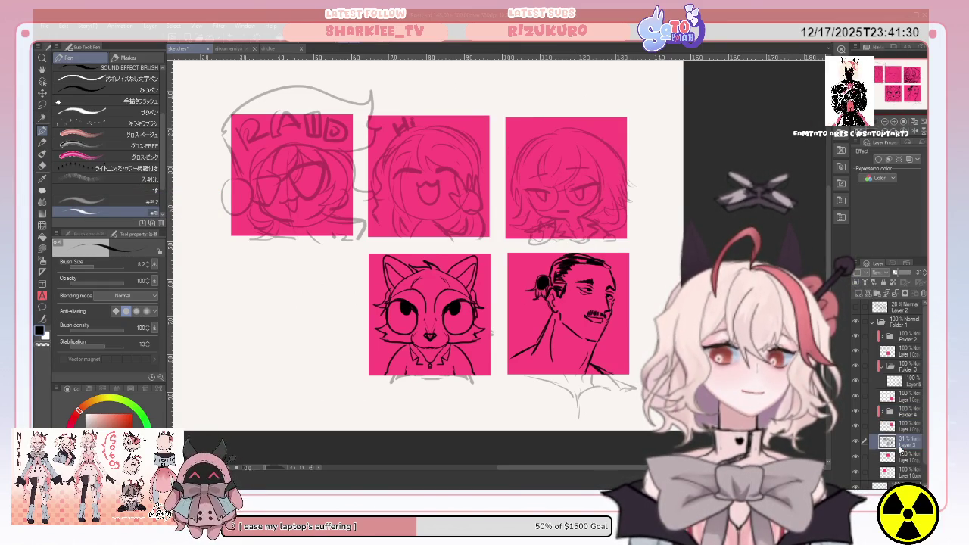
{"action": "left_click_drag", "start_coordinate": [899, 449], "coordinate": [900, 451]}
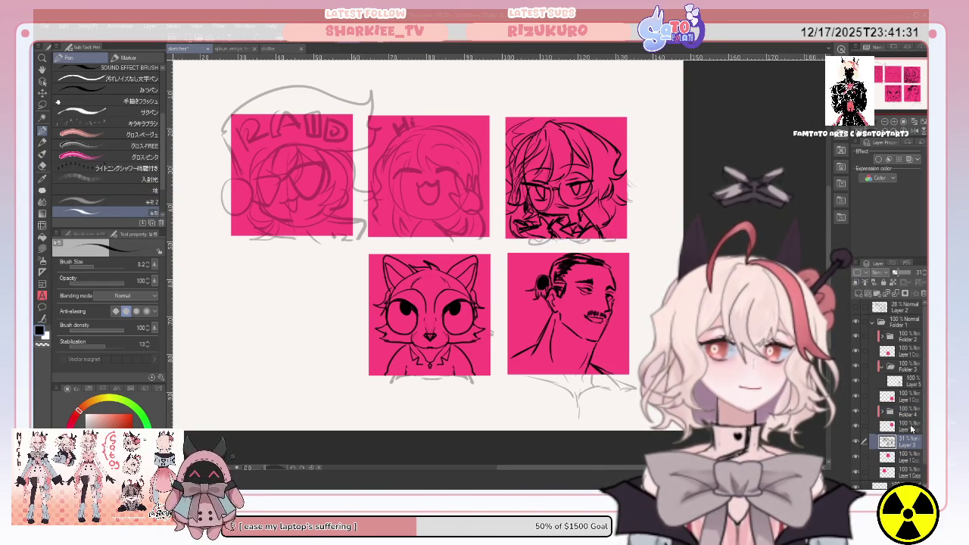
{"action": "left_click", "coordinate": [904, 413]}
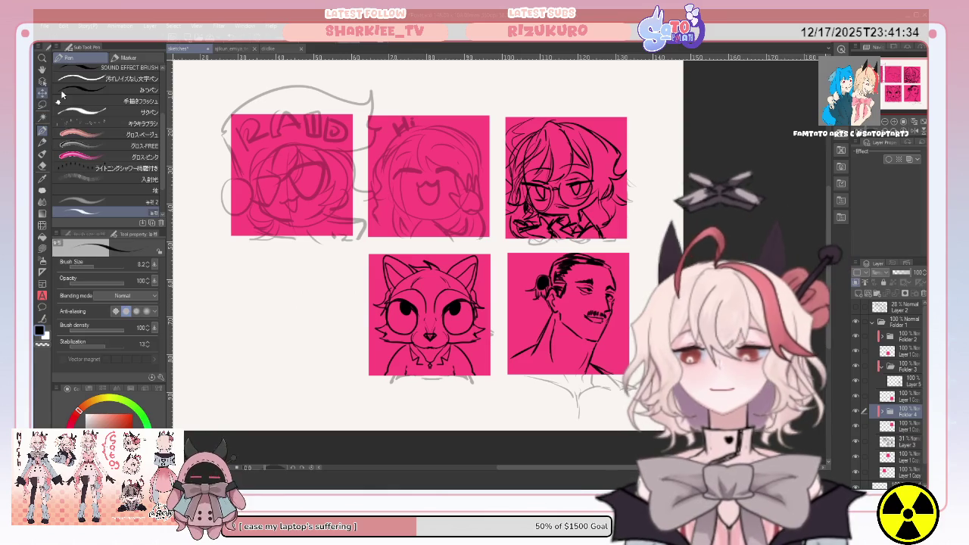
{"action": "left_click", "coordinate": [43, 92]}
{"action": "left_click_drag", "start_coordinate": [568, 175], "coordinate": [576, 169]}
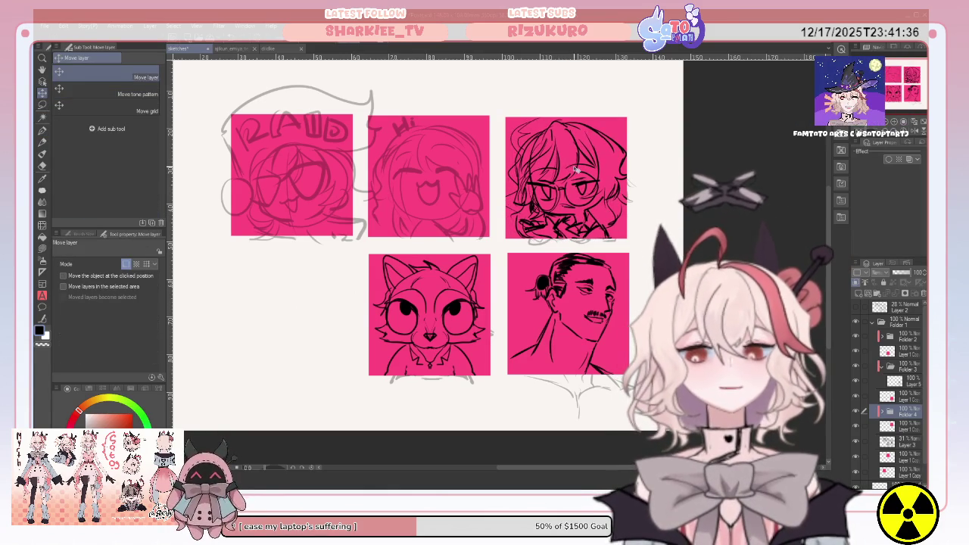
{"action": "left_click", "coordinate": [904, 440]}
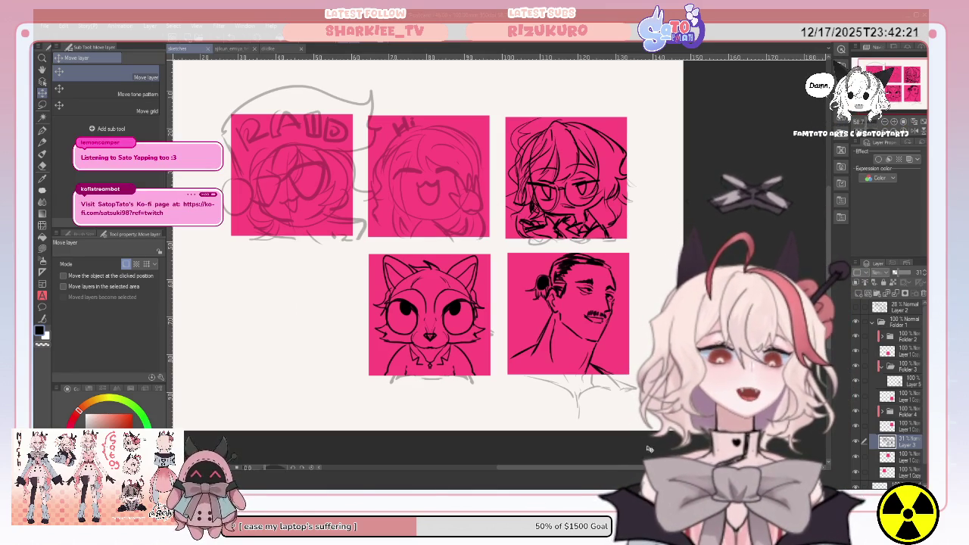
{"action": "left_click", "coordinate": [279, 48]}
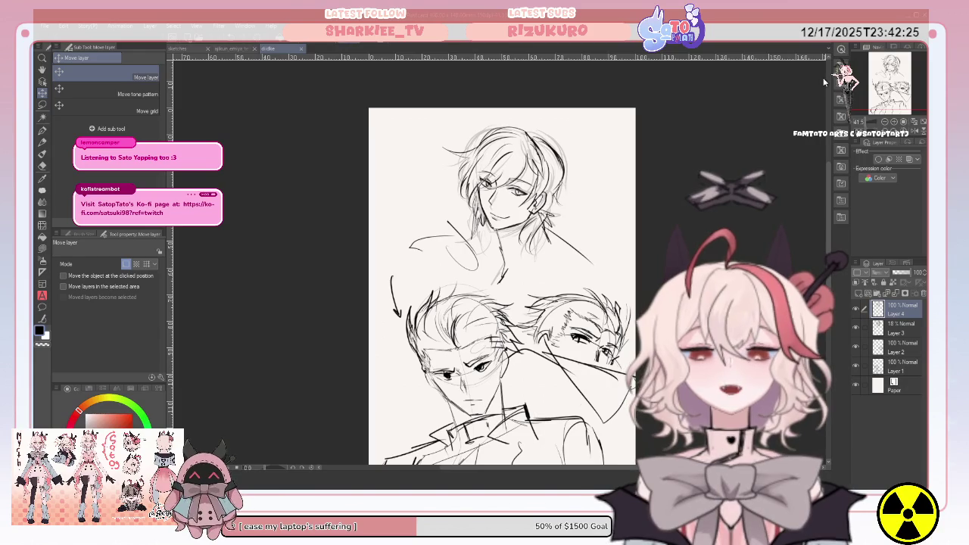
- Tile the pink emote sheet, chibi demon and pencil sketch documents in side-by-side panes
{"action": "left_click_drag", "start_coordinate": [269, 48], "coordinate": [681, 265]}
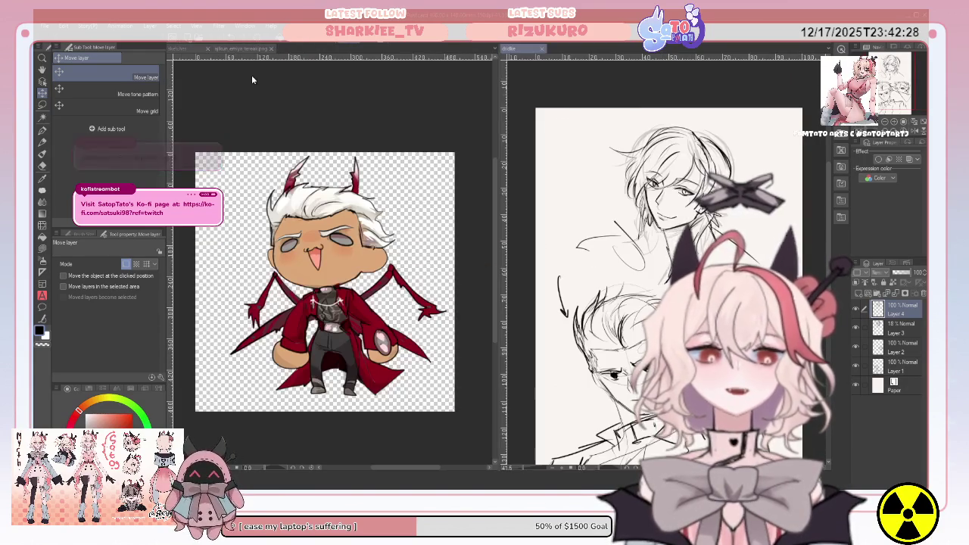
{"action": "left_click", "coordinate": [235, 50]}
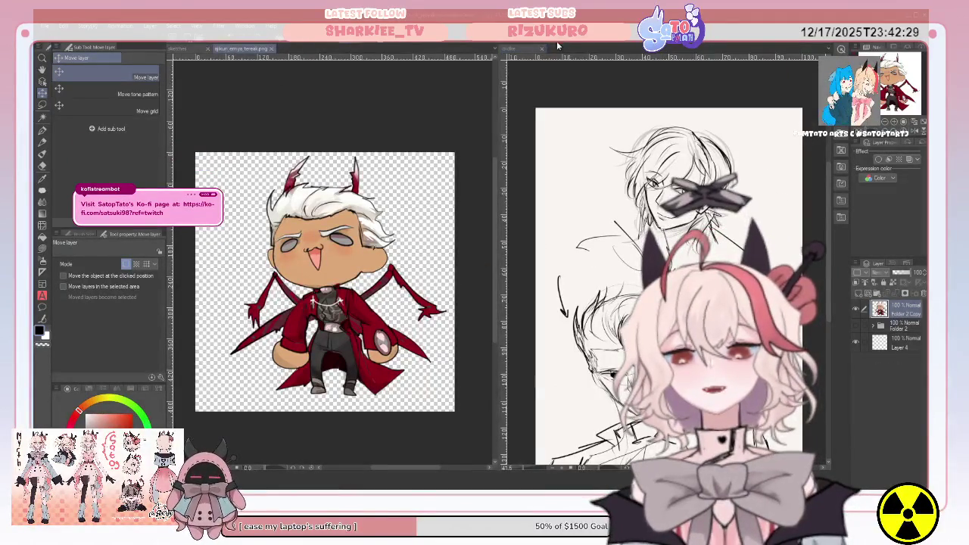
{"action": "left_click_drag", "start_coordinate": [545, 49], "coordinate": [570, 49]}
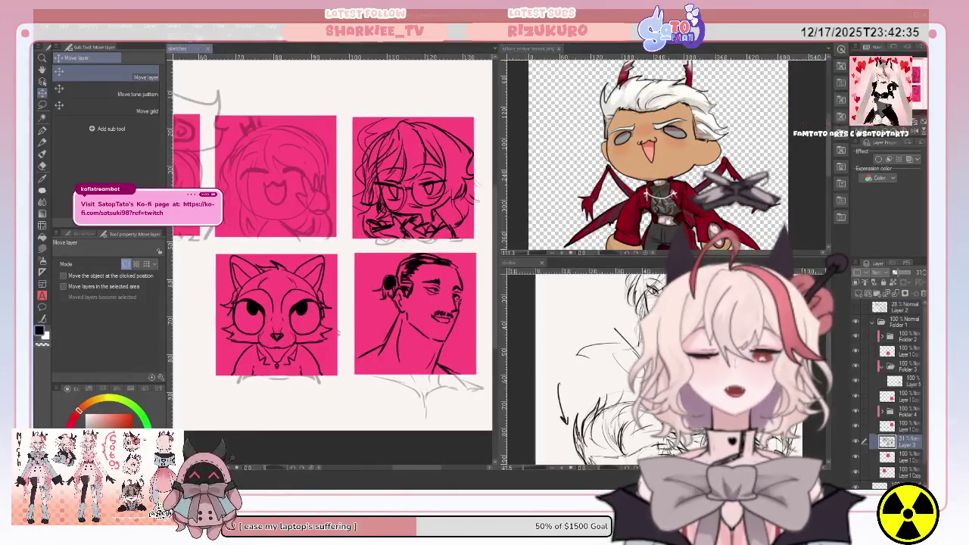
{"action": "left_click_drag", "start_coordinate": [487, 183], "coordinate": [544, 187]}
{"action": "scroll", "coordinate": [333, 242], "scroll_direction": "right", "scroll_amount": 3}
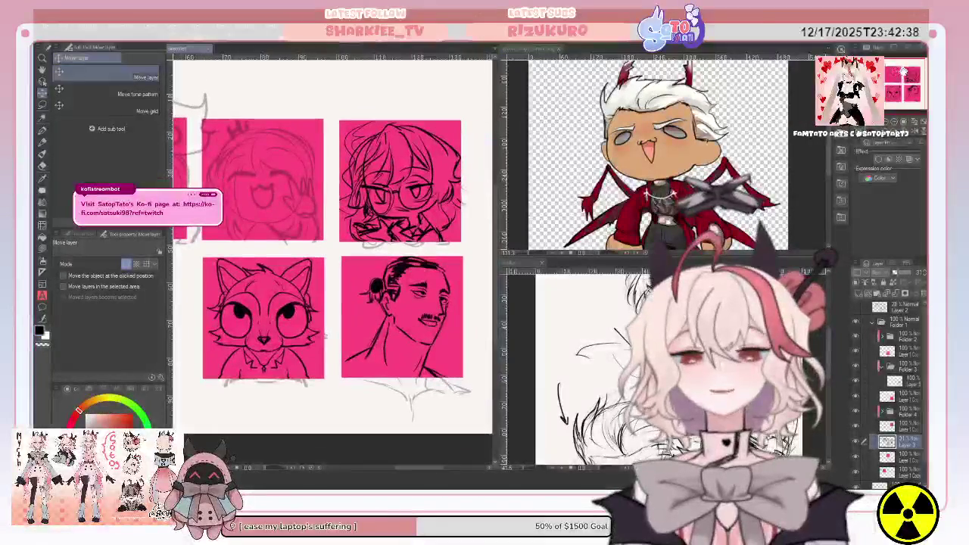